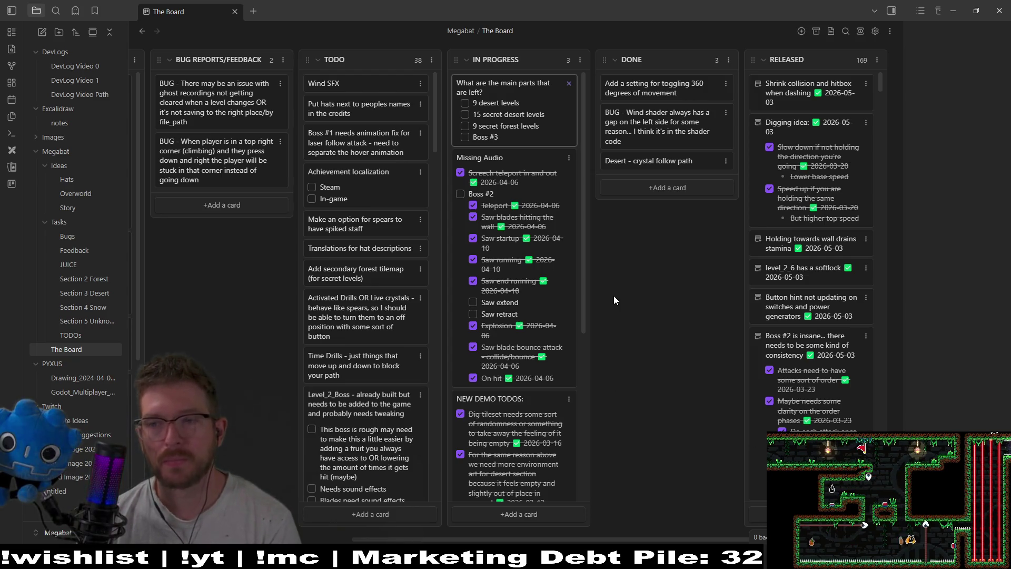
Step: Bring the Godot editor forward and run the Megabat project
{"action": "mouse_move", "coordinate": [737, 558]}
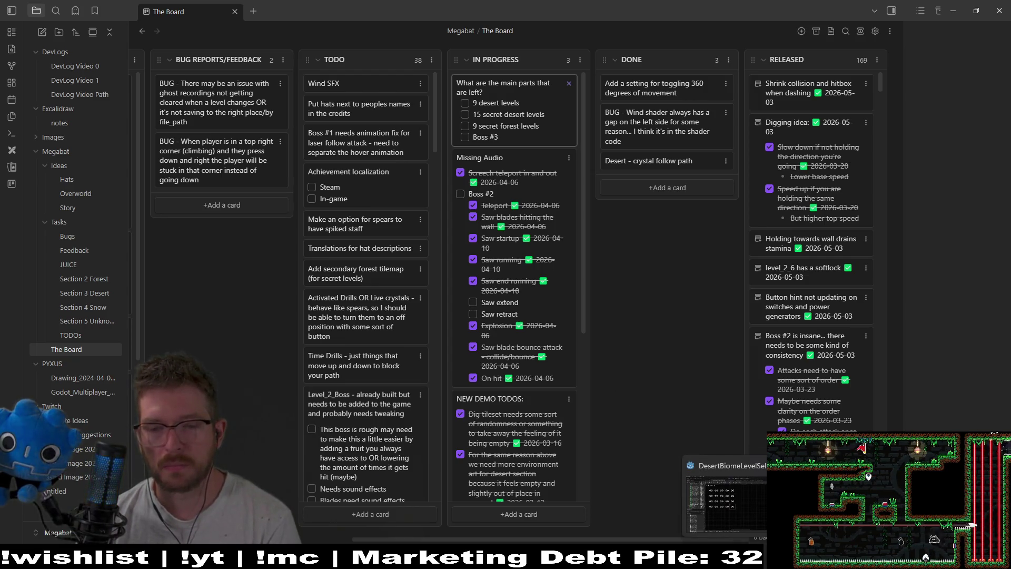
{"action": "left_click", "coordinate": [726, 495]}
{"action": "scroll", "coordinate": [471, 259], "scroll_direction": "down", "scroll_amount": 8}
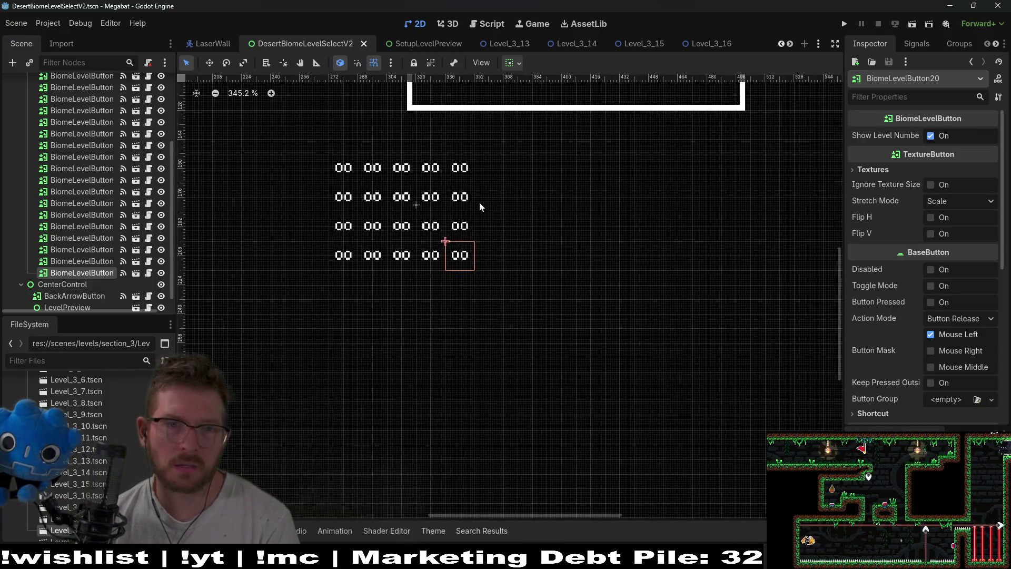
{"action": "left_click", "coordinate": [845, 23]}
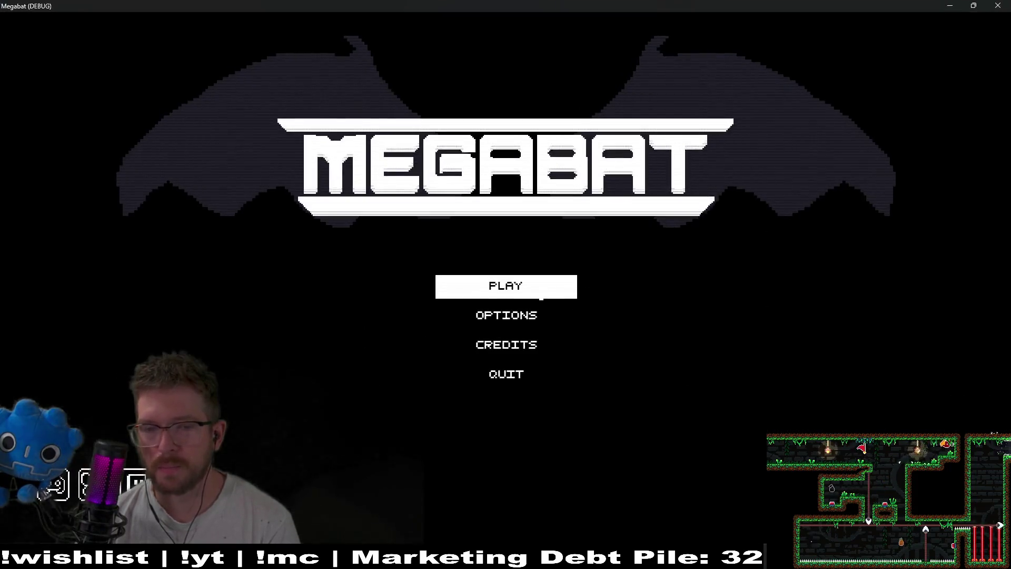
Step: Start the game on the second profile, open the forest world's levels, then back out to profile selection
{"action": "left_click", "coordinate": [540, 296]}
{"action": "left_click", "coordinate": [516, 315]}
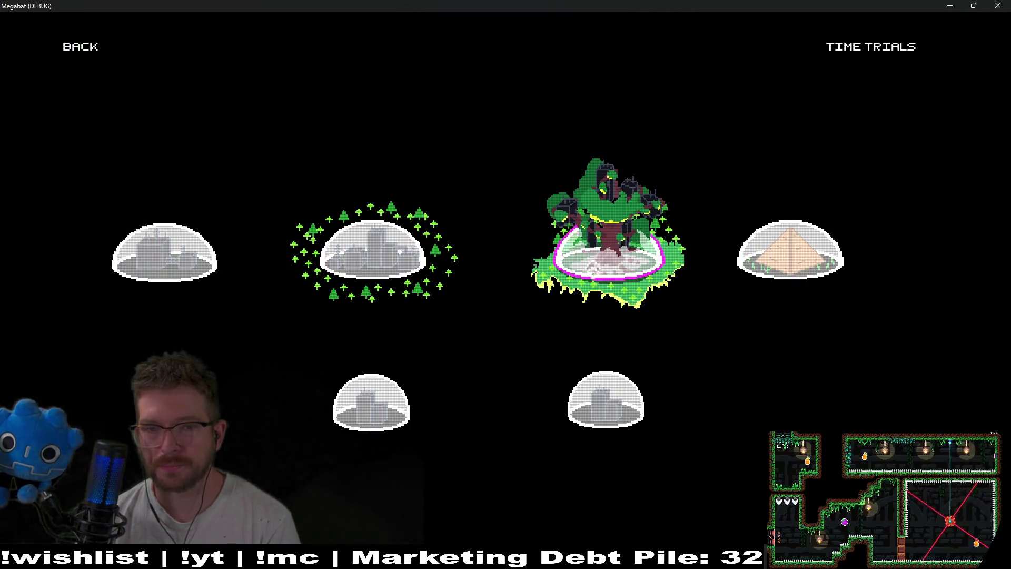
{"action": "left_click", "coordinate": [605, 248]}
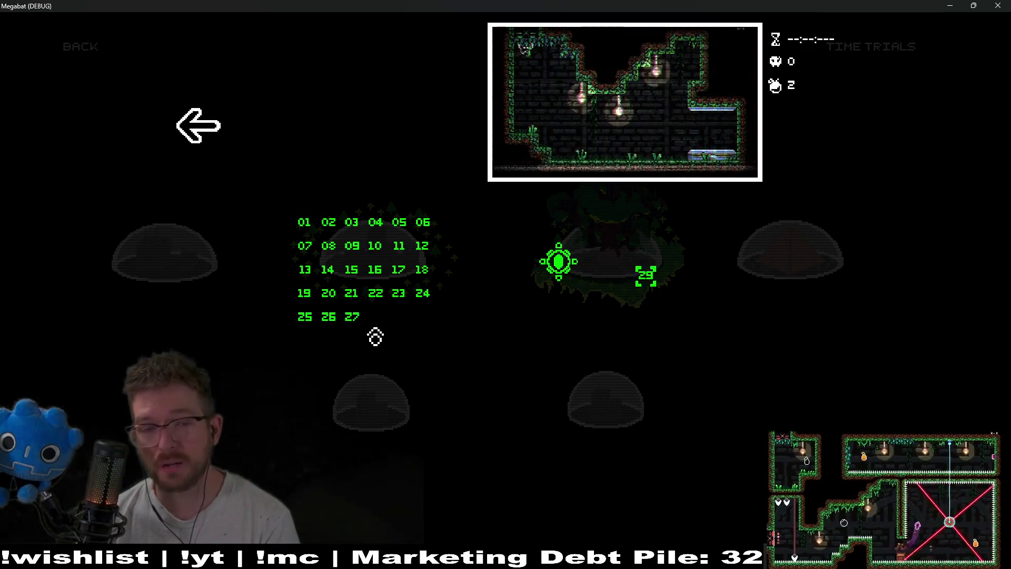
{"action": "left_click", "coordinate": [192, 115]}
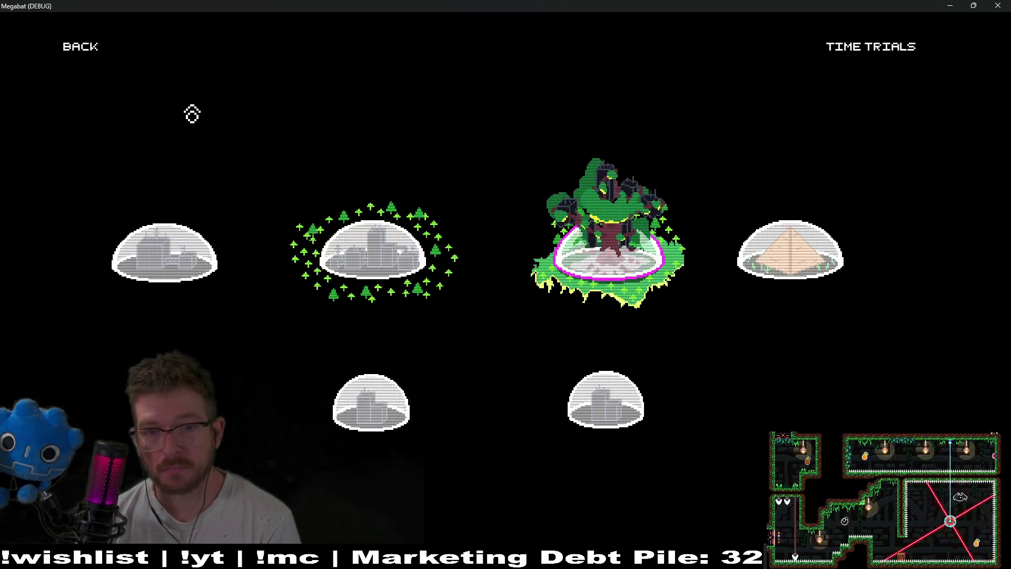
{"action": "left_click", "coordinate": [80, 46]}
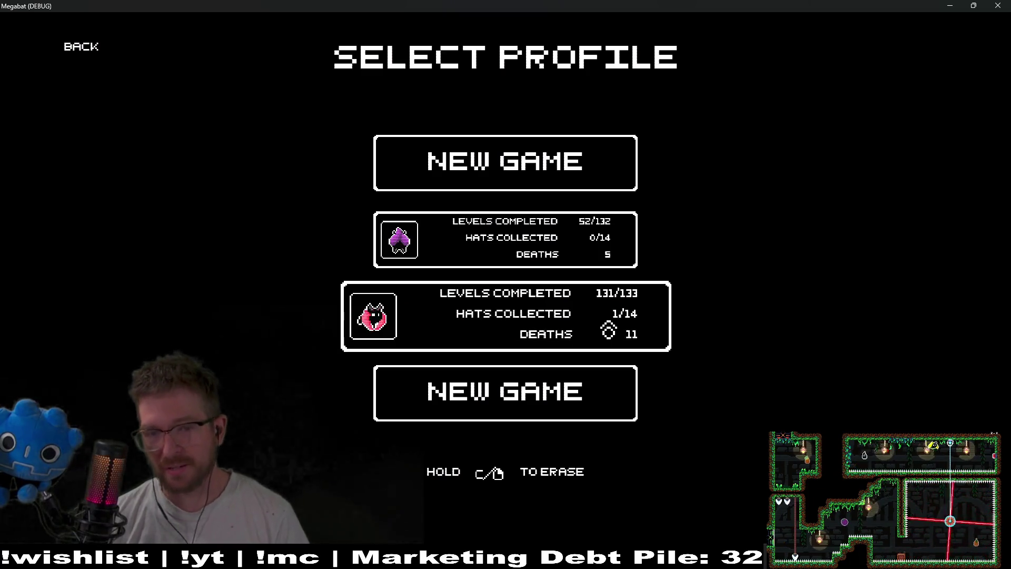
Step: Reload the second profile and open the green, then desert world's level lists
{"action": "left_click", "coordinate": [605, 330]}
{"action": "left_click", "coordinate": [593, 300]}
{"action": "left_click", "coordinate": [205, 142]}
{"action": "left_click", "coordinate": [799, 247]}
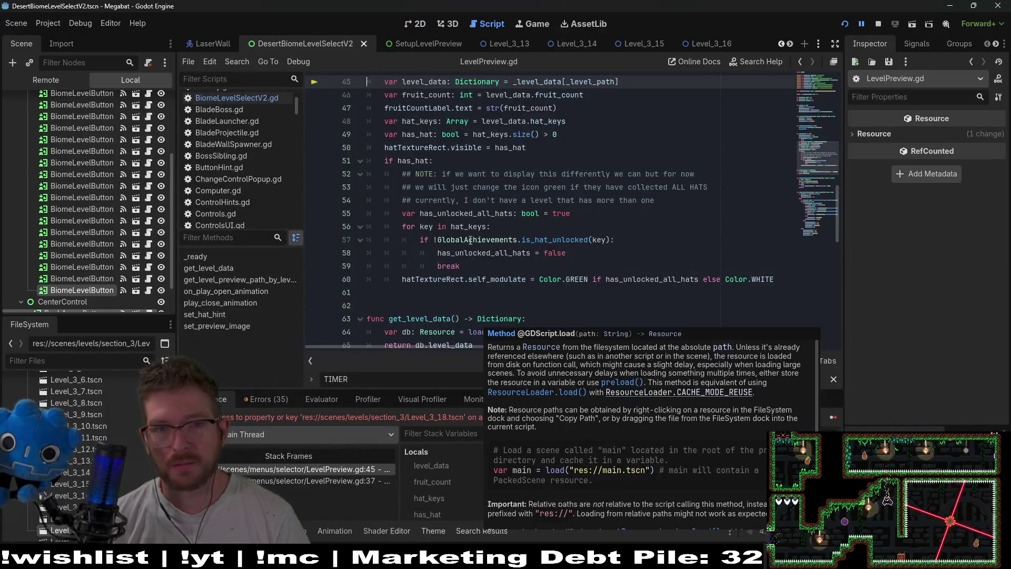
Step: Stop the running game session and switch to the SetupLevelPreview scene
{"action": "scroll", "coordinate": [471, 230], "scroll_direction": "up", "scroll_amount": 2}
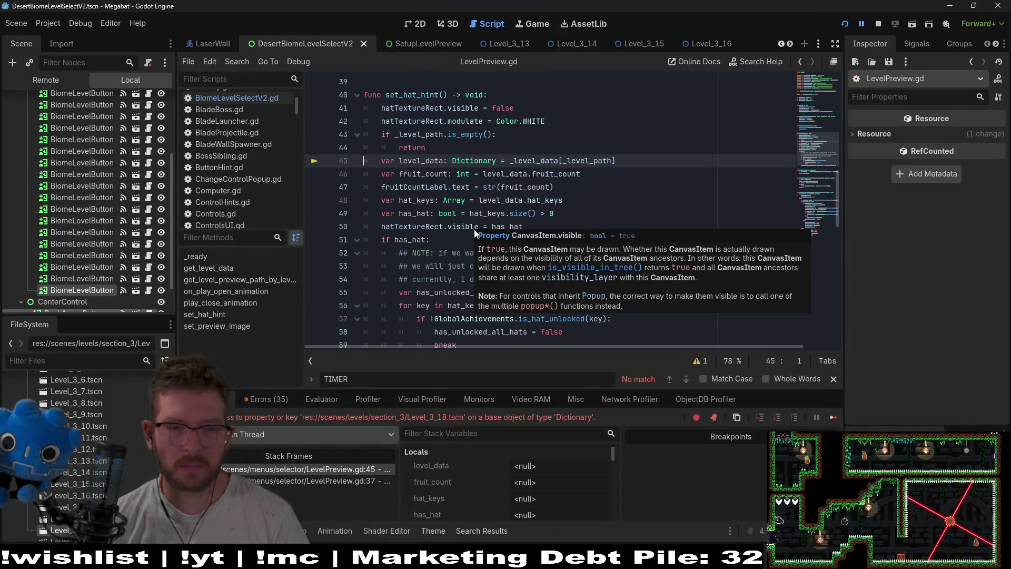
{"action": "left_click", "coordinate": [881, 22]}
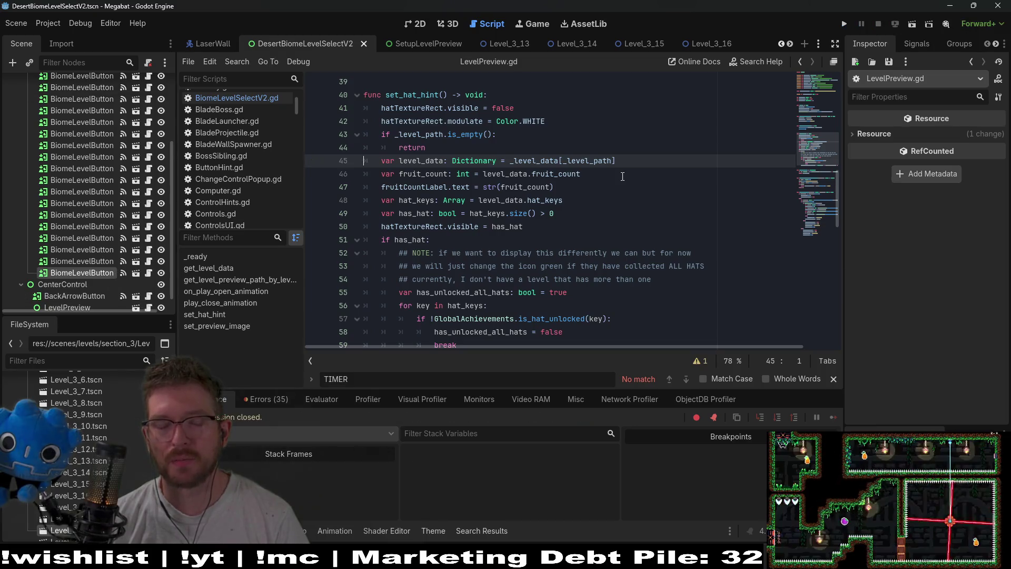
{"action": "left_click", "coordinate": [428, 47]}
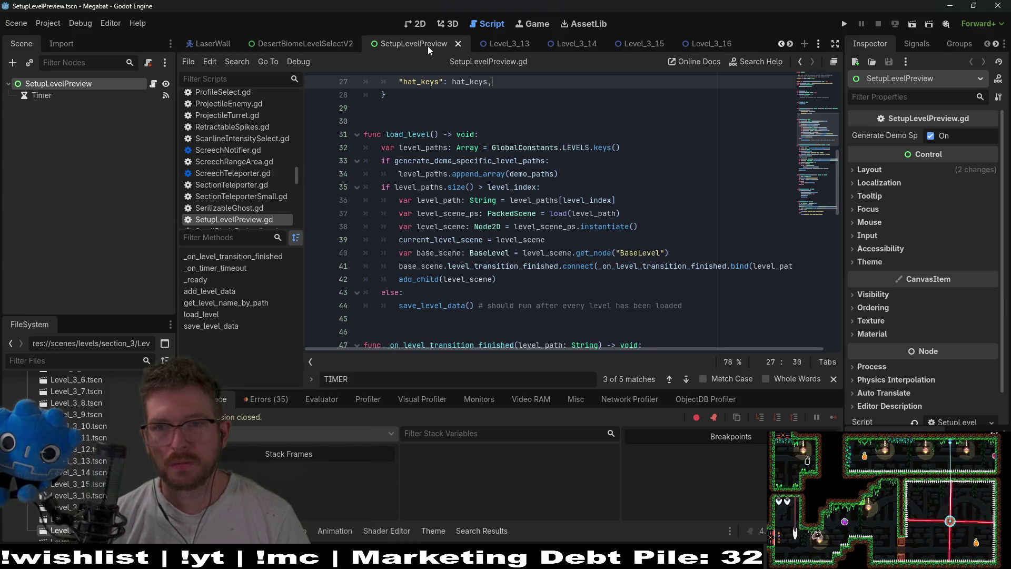
Step: Run the SetupLevelPreview scene on its own to cycle through level layouts
{"action": "left_click", "coordinate": [914, 25]}
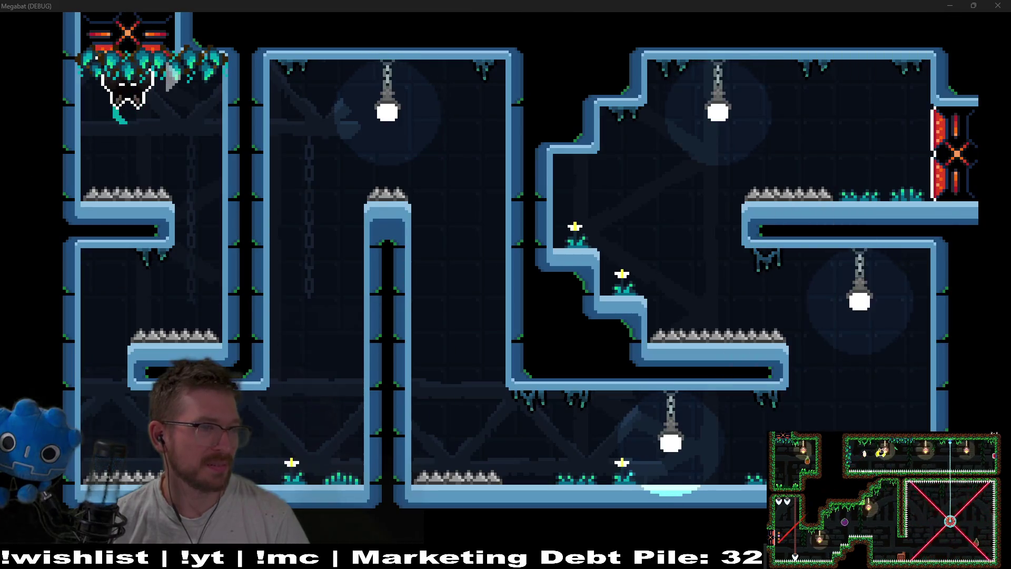
Step: Open a chatter's Twitch channel in the browser
{"action": "left_click", "coordinate": [548, 235]}
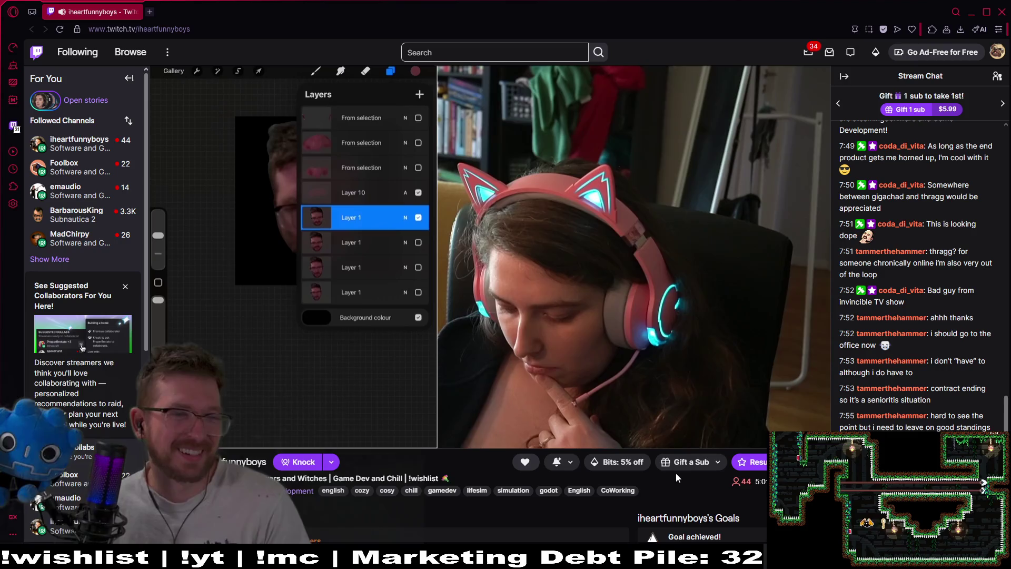
Step: Leave the Twitch stream and bring the Discord Friends list to the front
{"action": "left_click", "coordinate": [100, 166]}
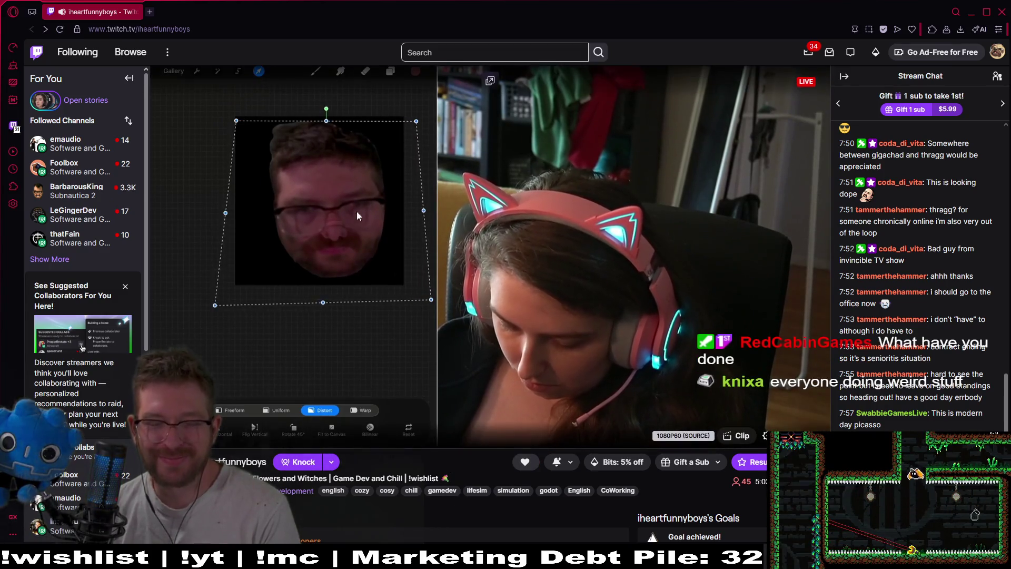
{"action": "mouse_move", "coordinate": [587, 559]}
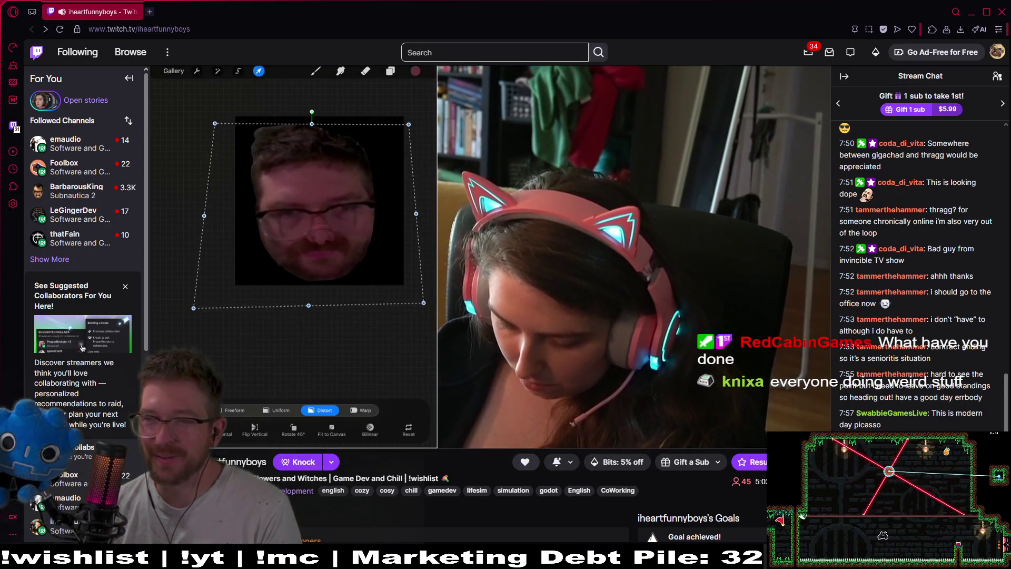
{"action": "key", "text": "alt+Tab"}
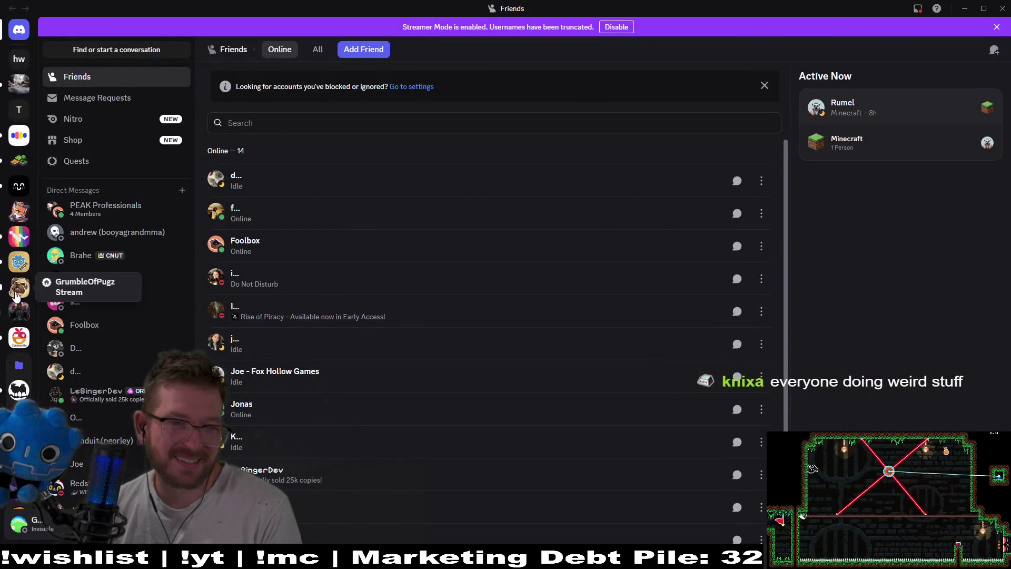
Step: Open the server's #art-made-by-cool-people channel, then minimize Discord
{"action": "left_click", "coordinate": [18, 293]}
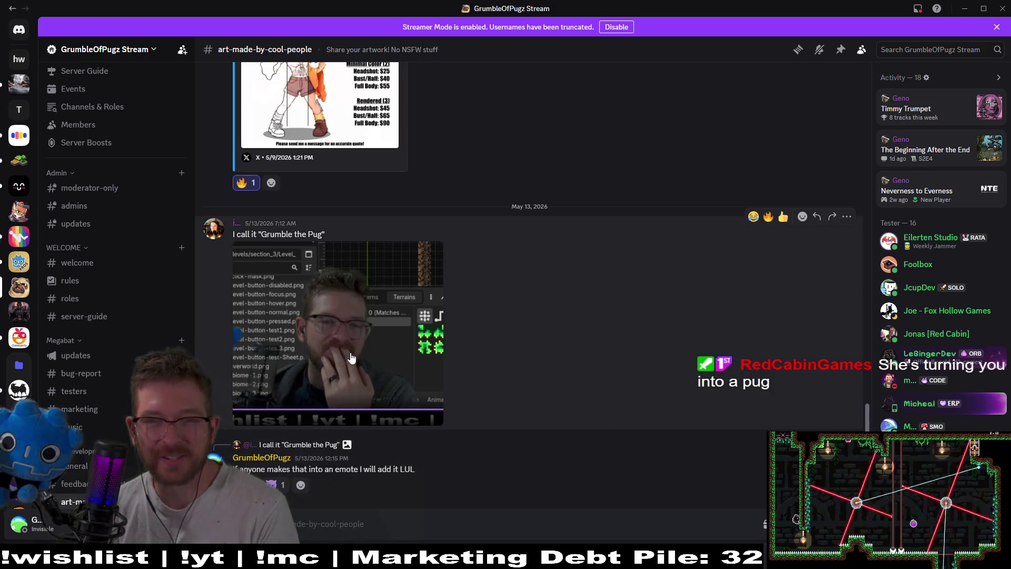
{"action": "left_click", "coordinate": [963, 7]}
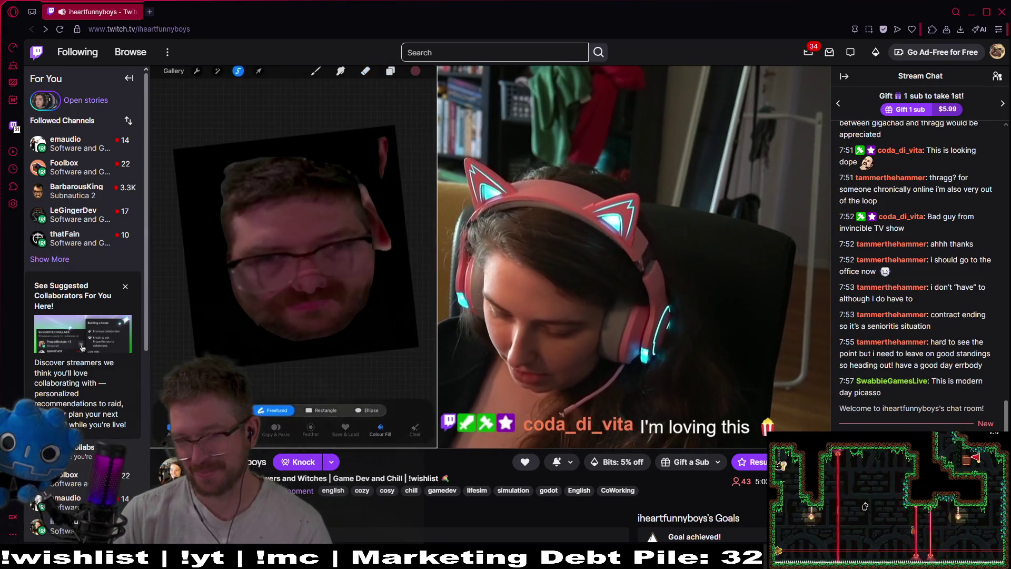
Step: Post a pug emote and the grumbl30Horror emote in the stream chat
{"action": "type", "text": ":grumbl"}
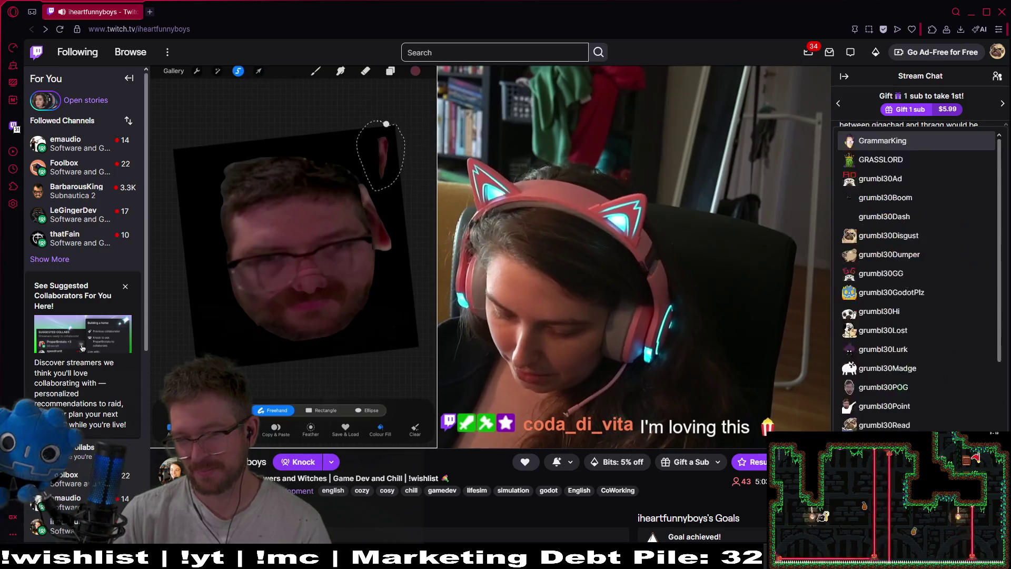
{"action": "key", "text": "Down"}
{"action": "key", "text": "Down"}
{"action": "key", "text": "Down"}
{"action": "key", "text": "Return"}
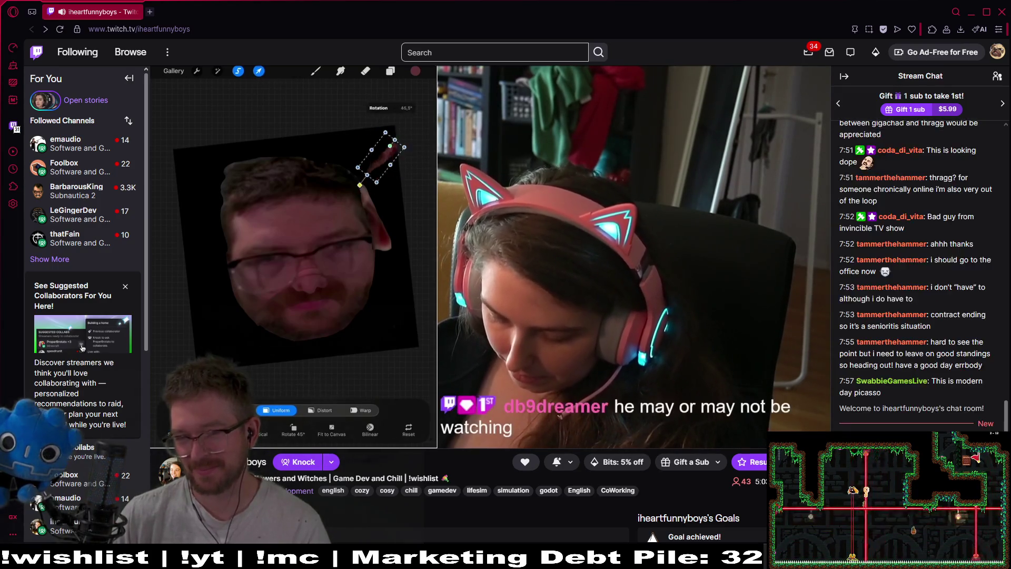
{"action": "type", "text": ":grumbl"}
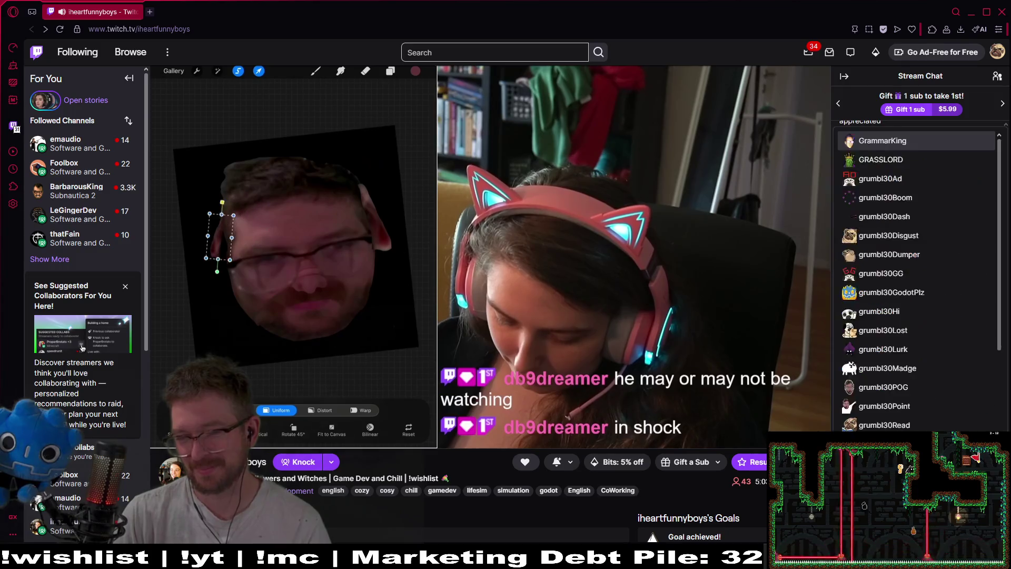
{"action": "key", "text": "Return"}
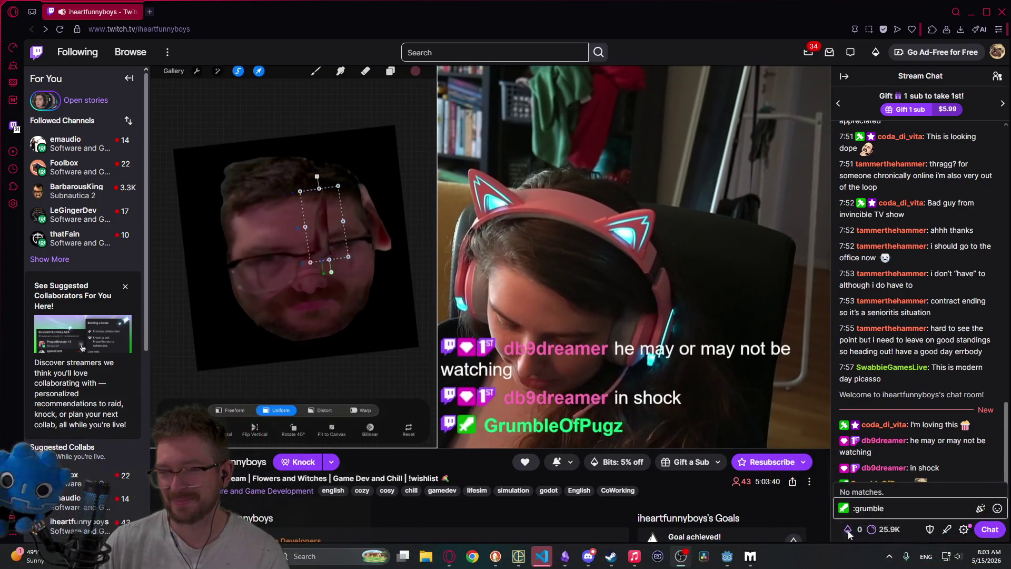
{"action": "key", "text": "Return"}
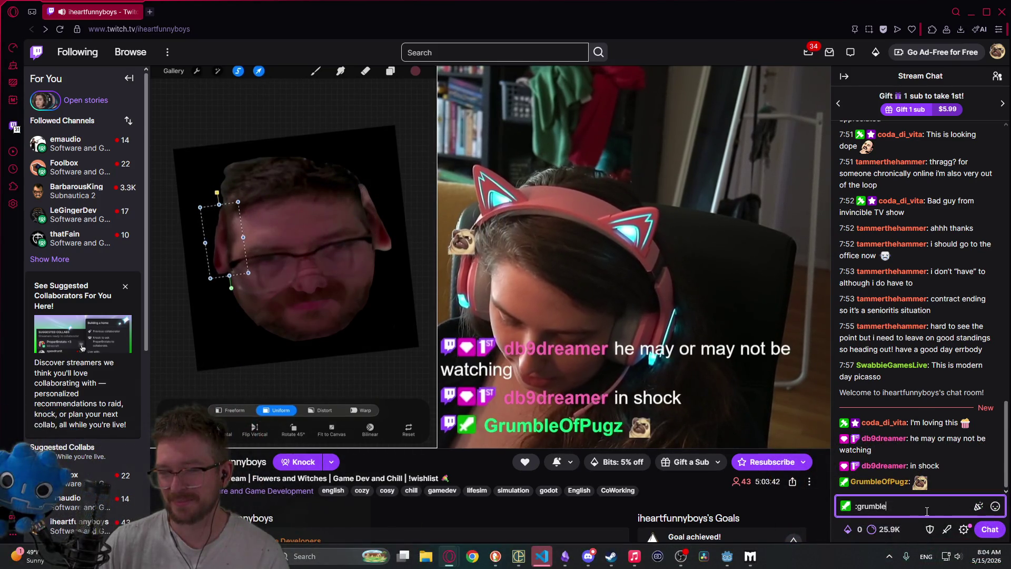
{"action": "key", "text": "BackSpace"}
{"action": "key", "text": "BackSpace"}
{"action": "key", "text": "BackSpace"}
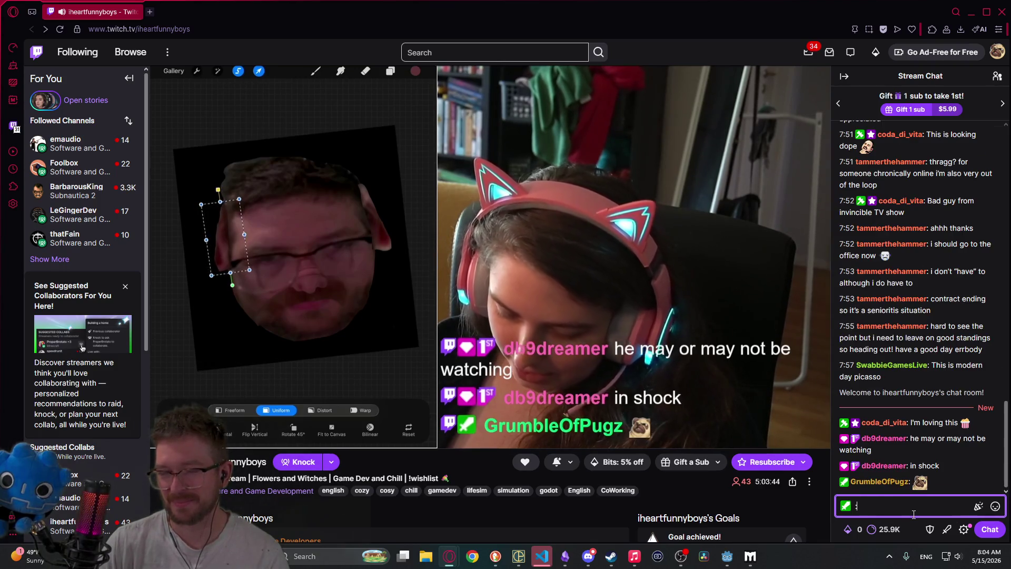
{"action": "type", "text": "grumbl30"}
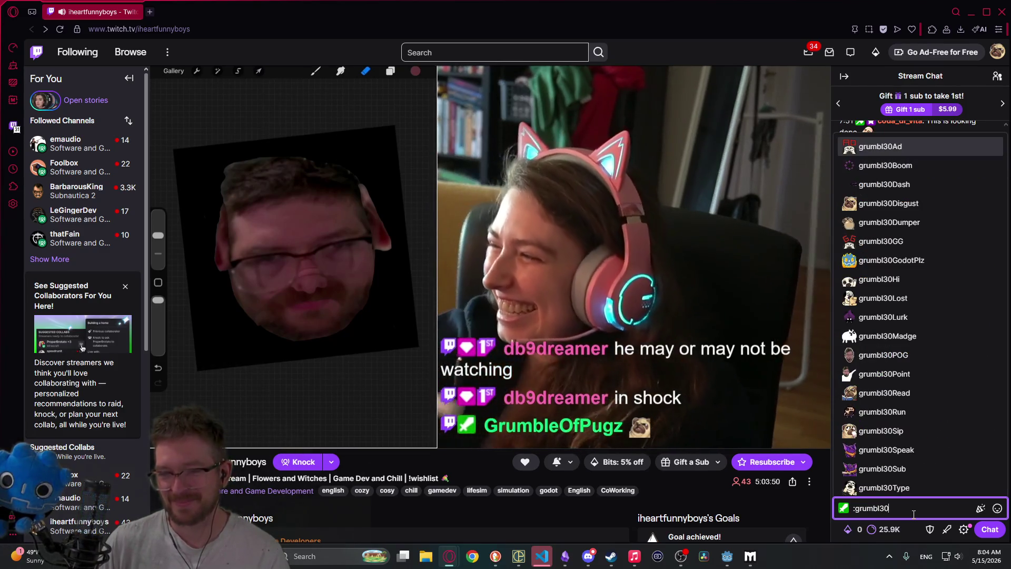
{"action": "type", "text": "Hor"}
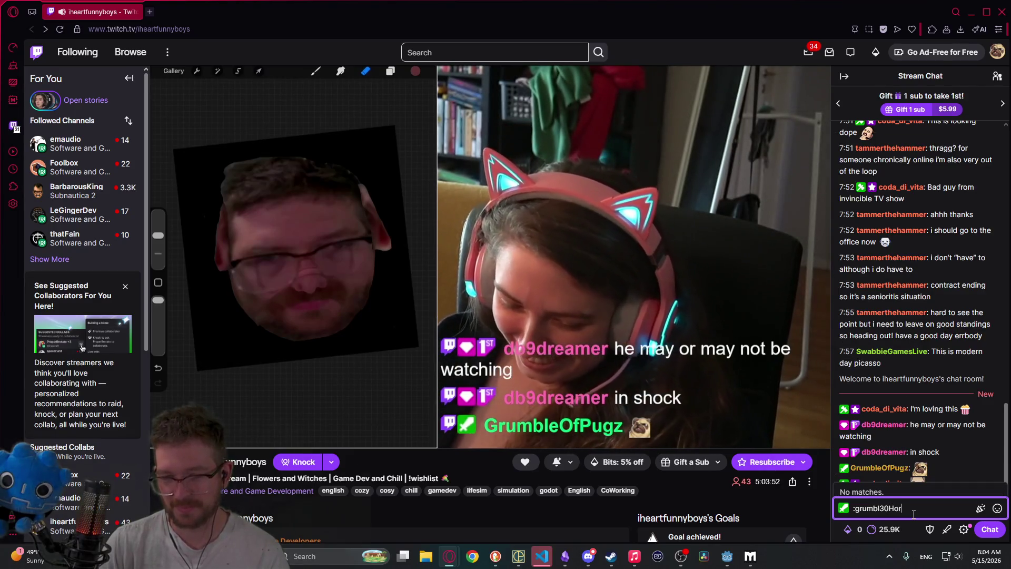
{"action": "type", "text": "ror"}
{"action": "key", "text": "Return"}
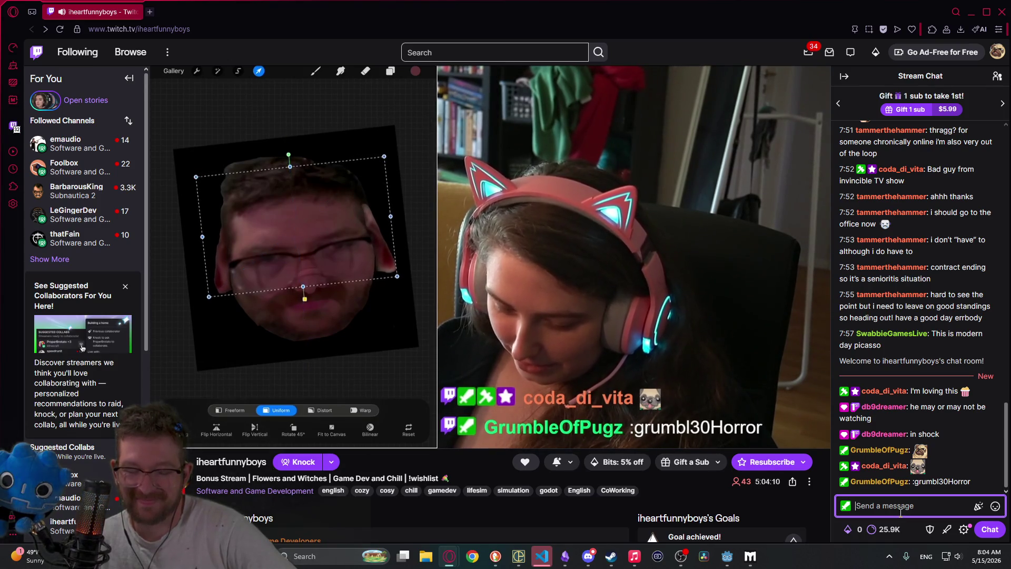
Step: Close the browser and the game debug window, then run Megabat again
{"action": "left_click", "coordinate": [1003, 16]}
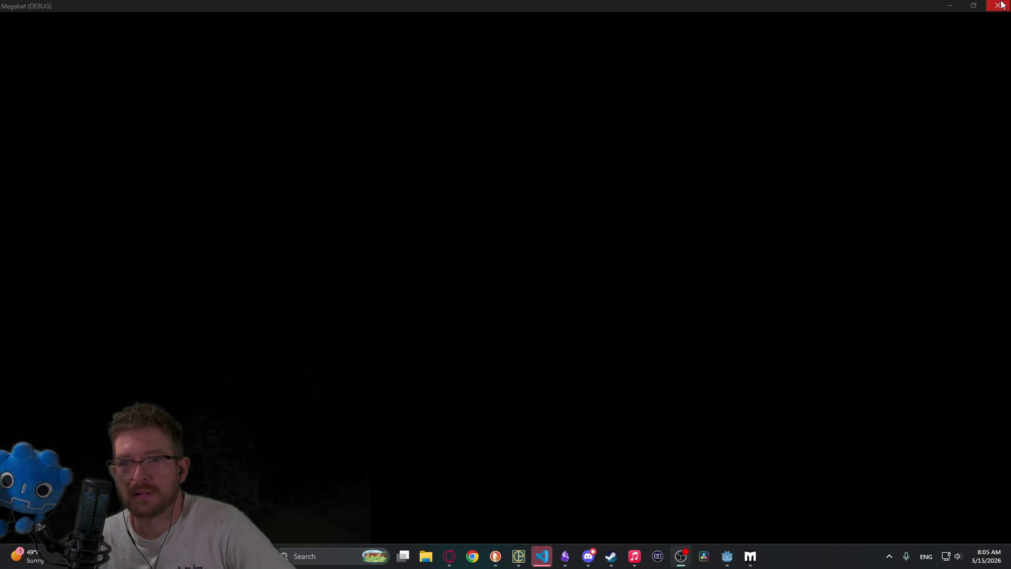
{"action": "left_click", "coordinate": [999, 5]}
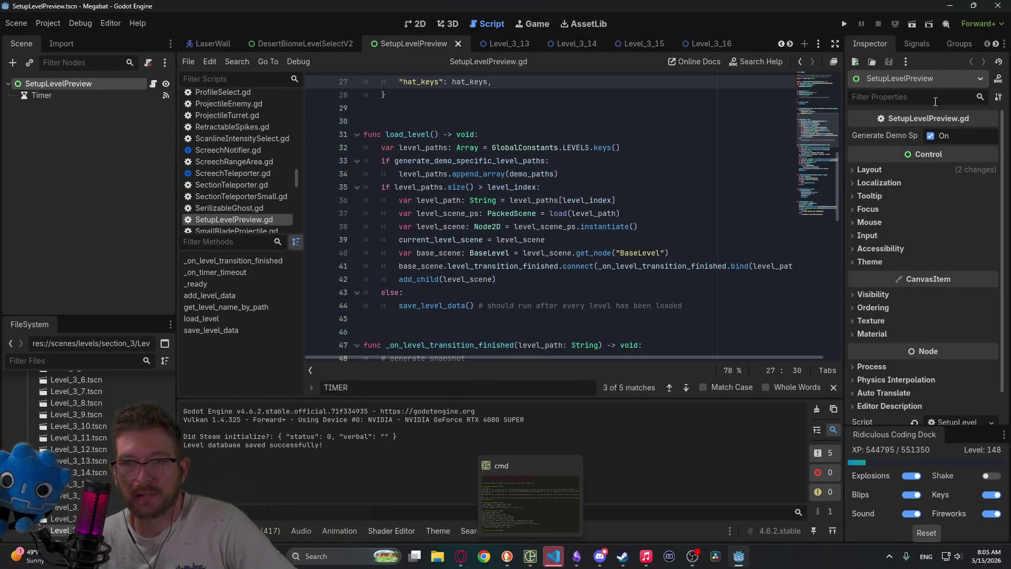
{"action": "left_click", "coordinate": [845, 24]}
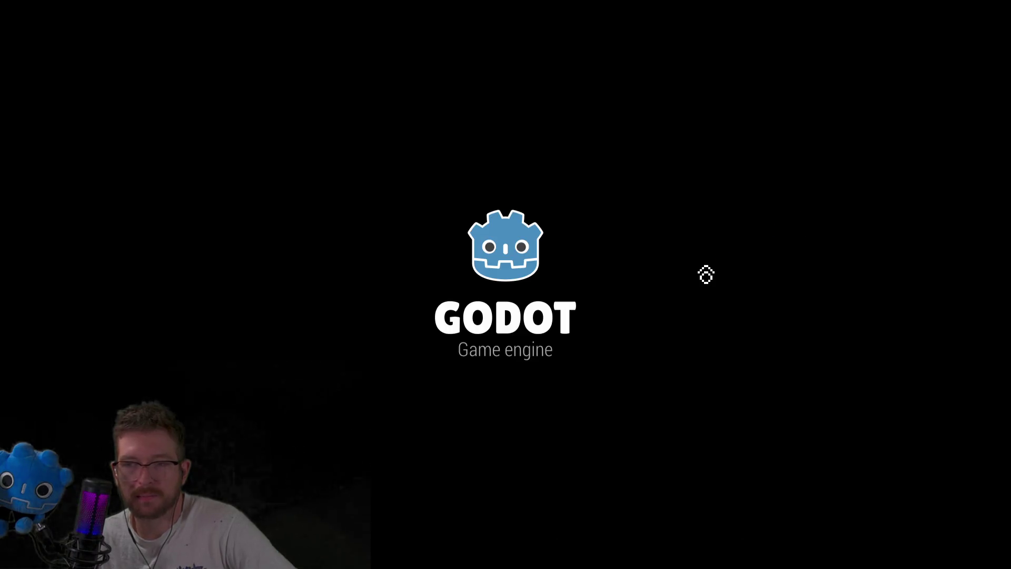
Step: Load the upper save profile and start level 19 of the fourth world (3-19)
{"action": "left_click", "coordinate": [506, 282]}
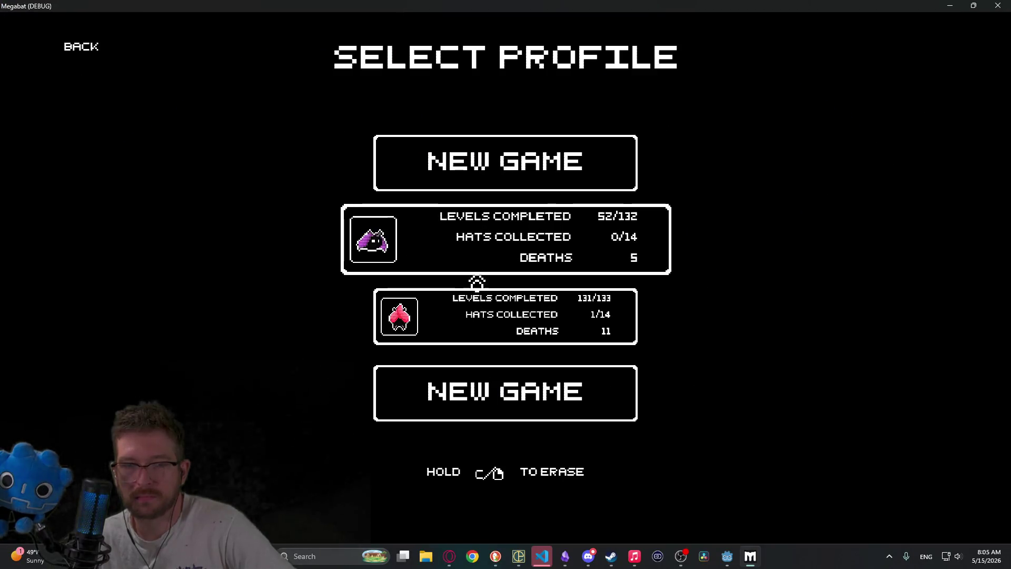
{"action": "left_click", "coordinate": [476, 276]}
{"action": "left_click", "coordinate": [752, 279]}
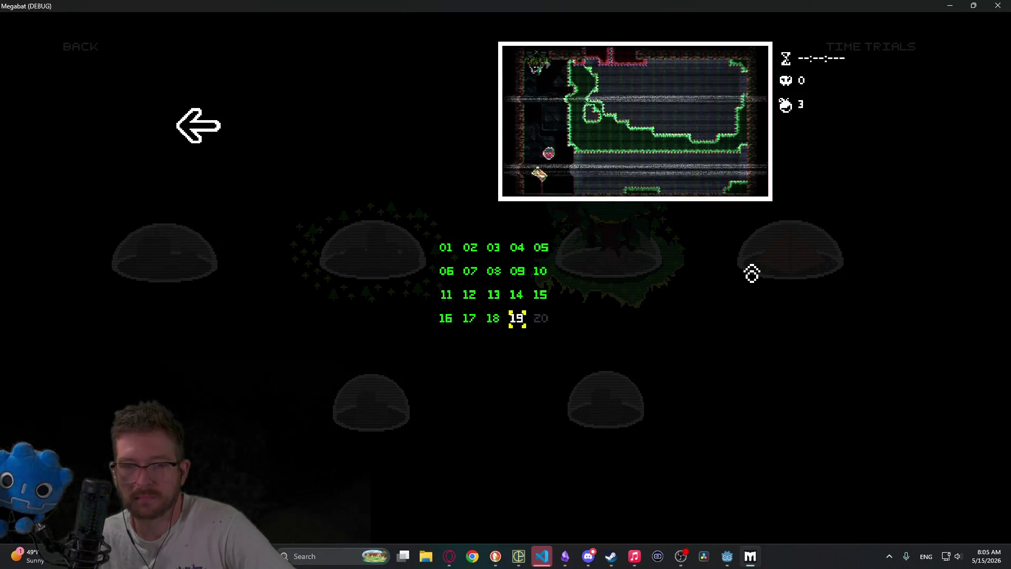
{"action": "left_click", "coordinate": [517, 318]}
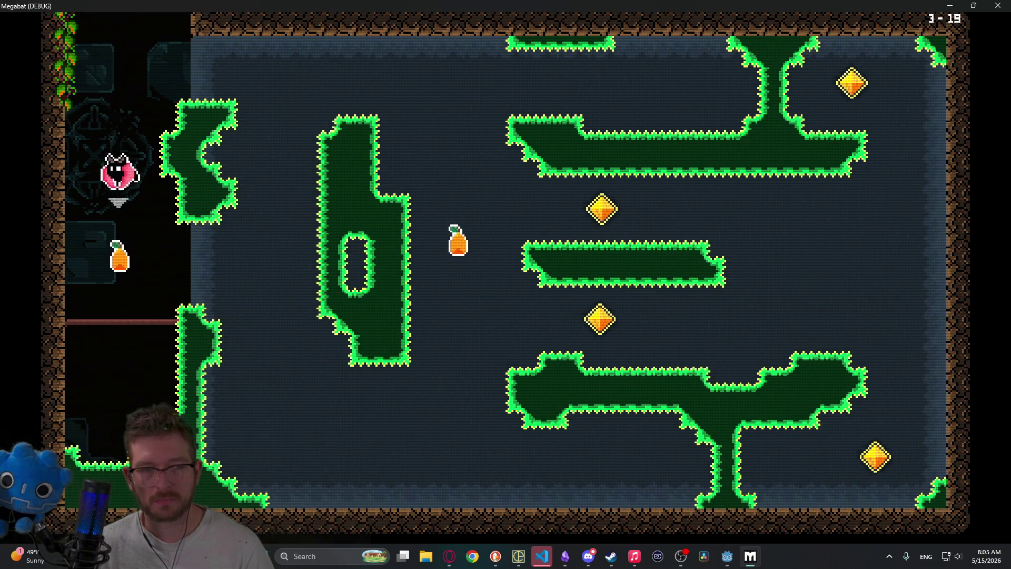
Step: Fly the bat through the opening rooms of level 3-19, dropping down to the strawberry
{"action": "key", "text": "Right"}
{"action": "key", "text": "Down"}
{"action": "key", "text": "Right"}
{"action": "key", "text": "Up"}
{"action": "key", "text": "Left"}
{"action": "key", "text": "Up"}
{"action": "key", "text": "Right"}
{"action": "key", "text": "Up"}
{"action": "key", "text": "Left"}
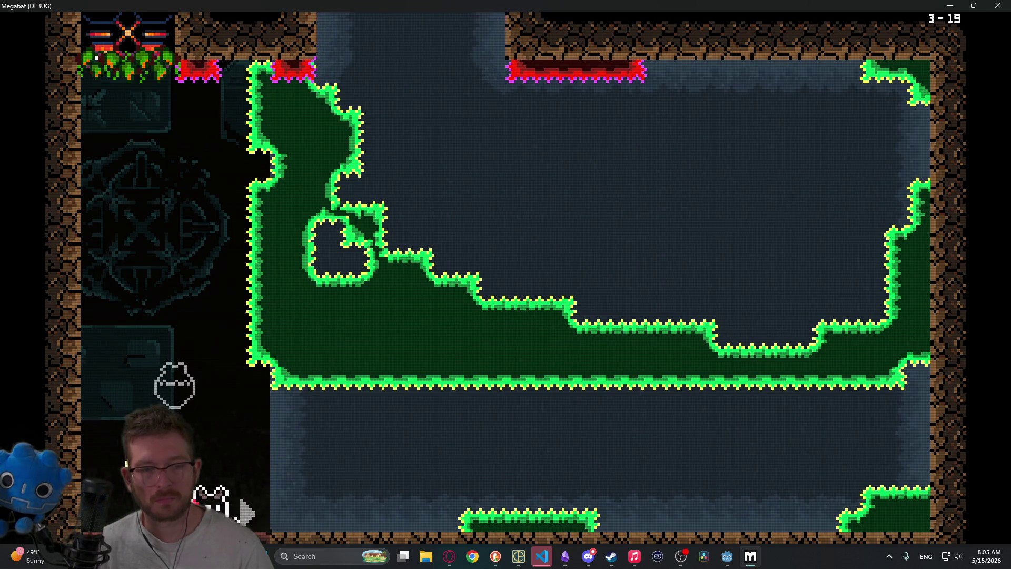
{"action": "key", "text": "Right"}
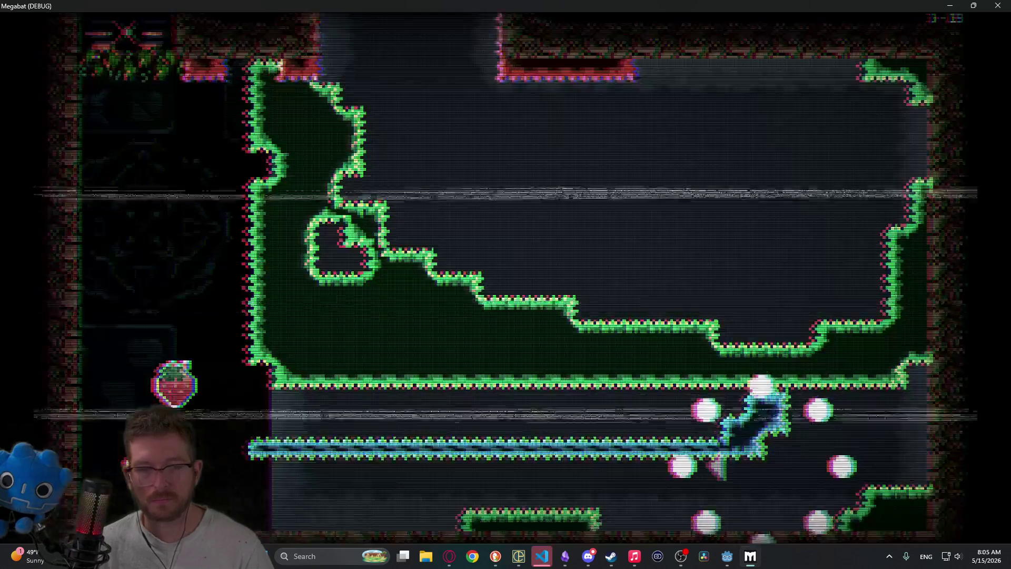
{"action": "key", "text": "Down"}
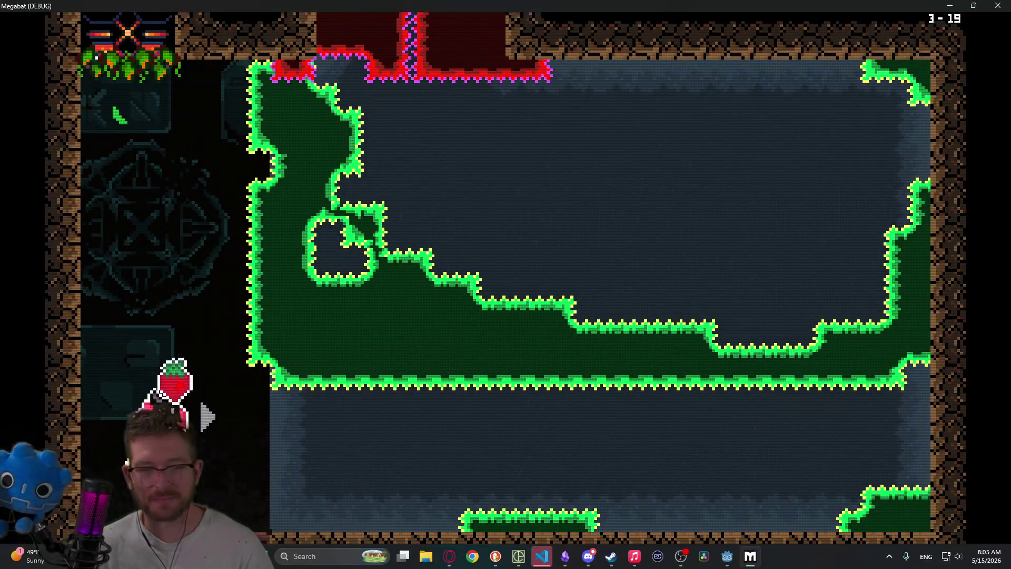
Step: Retry the gem room, collecting the top-right gem and reaching the strawberry again
{"action": "key", "text": "Right"}
{"action": "key", "text": "Down"}
{"action": "key", "text": "Right"}
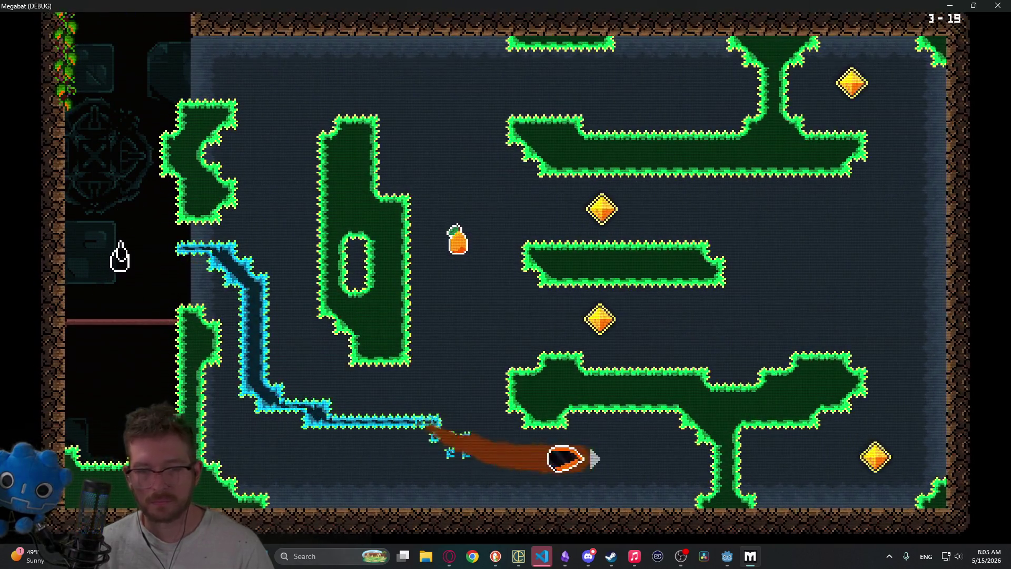
{"action": "key", "text": "Up"}
{"action": "key", "text": "Left"}
{"action": "key", "text": "Up"}
{"action": "key", "text": "Right"}
{"action": "key", "text": "Up"}
{"action": "key", "text": "Left"}
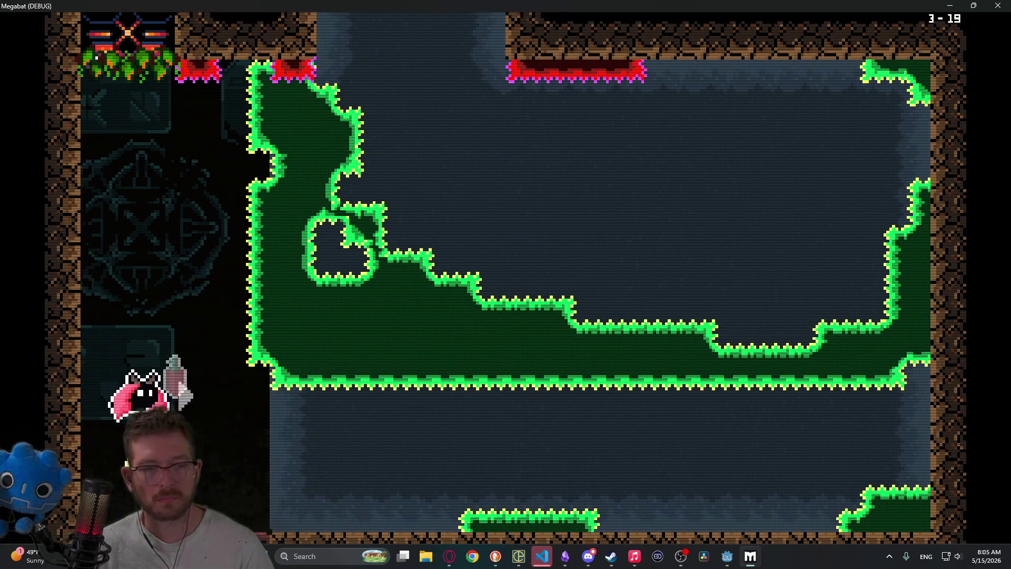
{"action": "key", "text": "Right"}
{"action": "key", "text": "Up"}
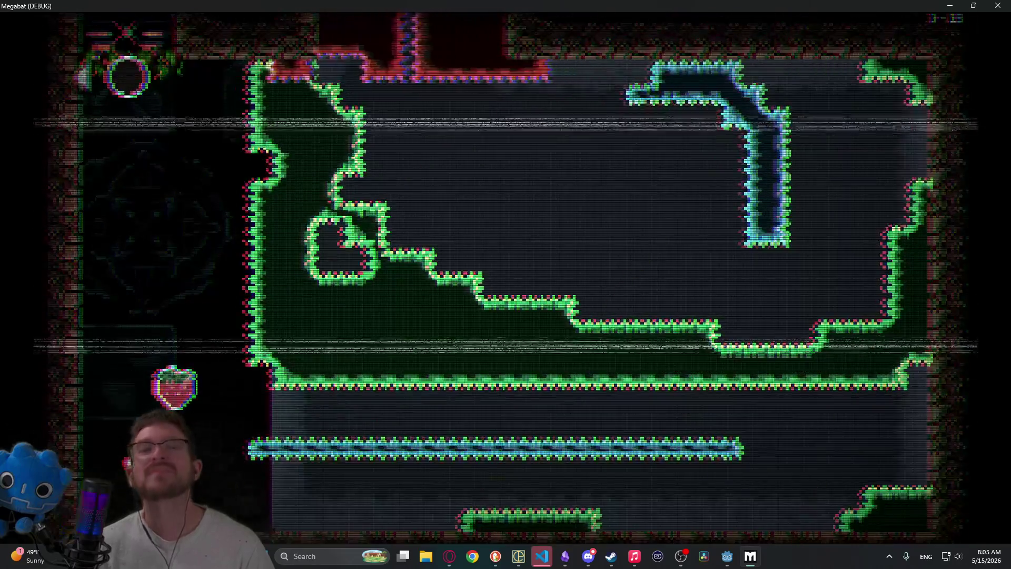
{"action": "key", "text": "Down"}
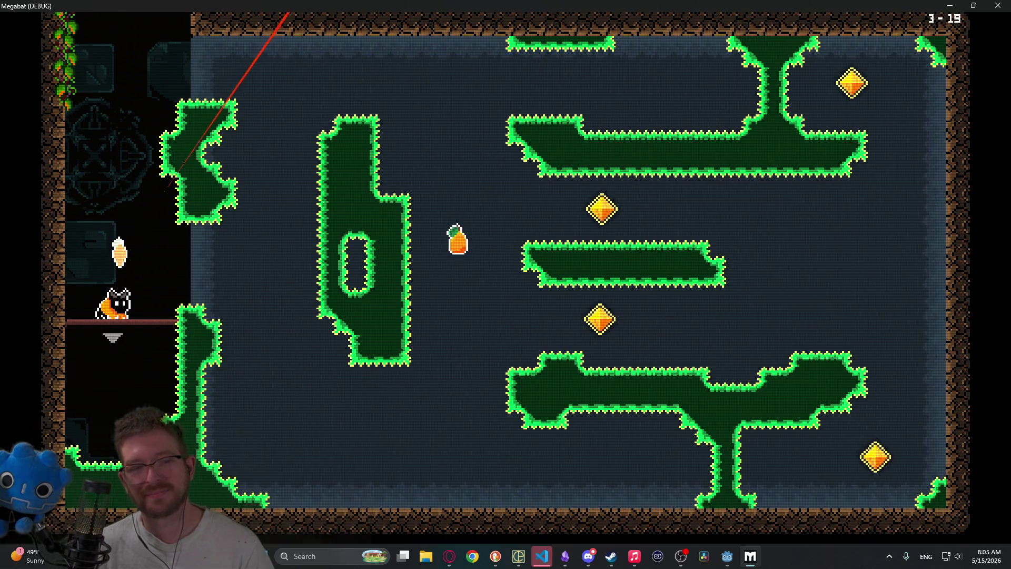
{"action": "key", "text": "Right"}
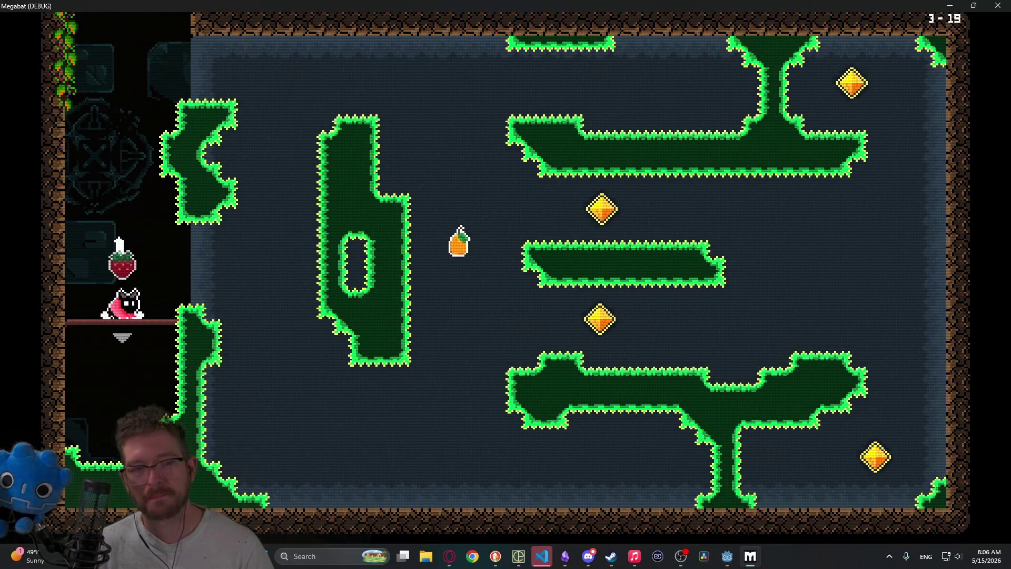
Step: Take another pass at the diamond room, climbing toward the top-right gem
{"action": "key", "text": "Right"}
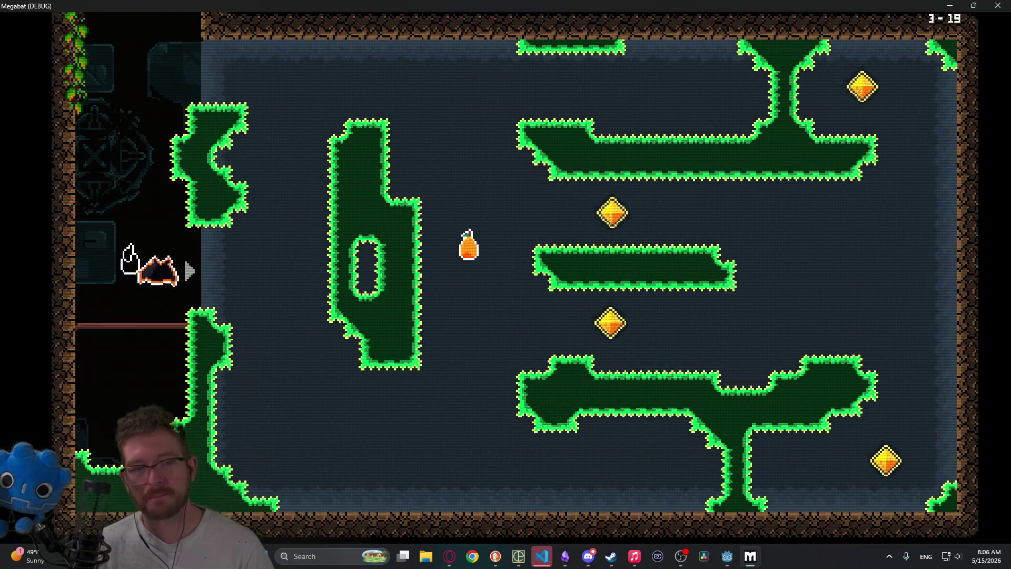
{"action": "key", "text": "Up"}
{"action": "key", "text": "Left"}
{"action": "key", "text": "Up"}
{"action": "key", "text": "Right"}
{"action": "key", "text": "Up"}
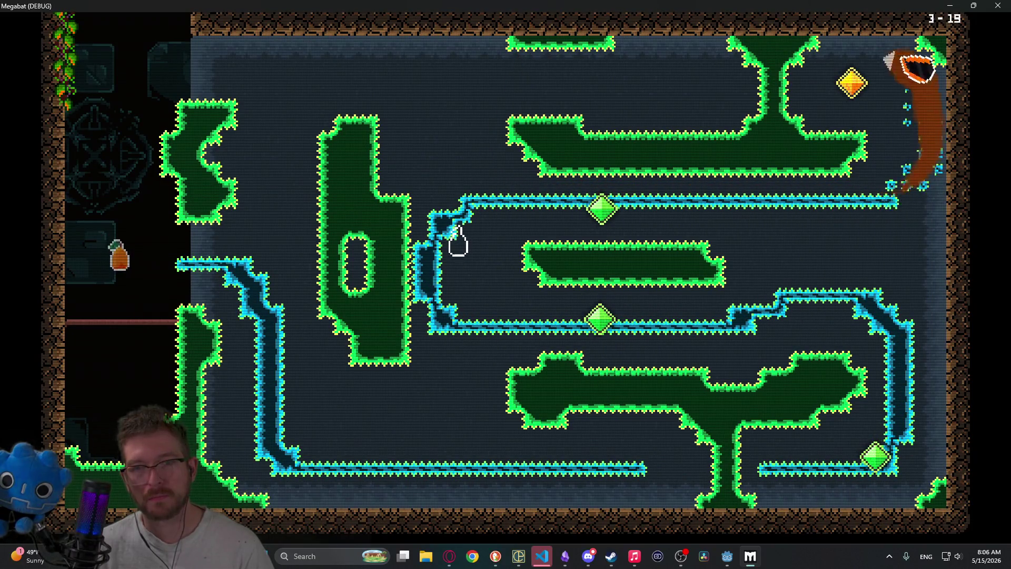
{"action": "key", "text": "Left"}
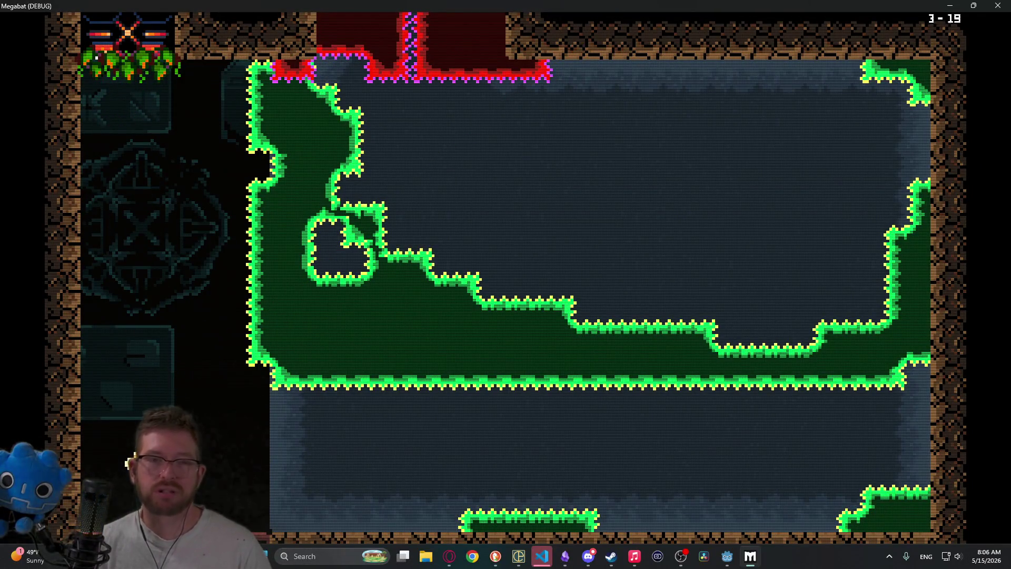
Step: Try a new route through the diamond room, then reset the bat to the room's start
{"action": "key", "text": "Right"}
{"action": "key", "text": "Down"}
{"action": "key", "text": "Right"}
{"action": "key", "text": "Up"}
{"action": "key", "text": "Left"}
{"action": "key", "text": "Up"}
{"action": "key", "text": "Right"}
{"action": "key", "text": "Up"}
{"action": "key", "text": "Left"}
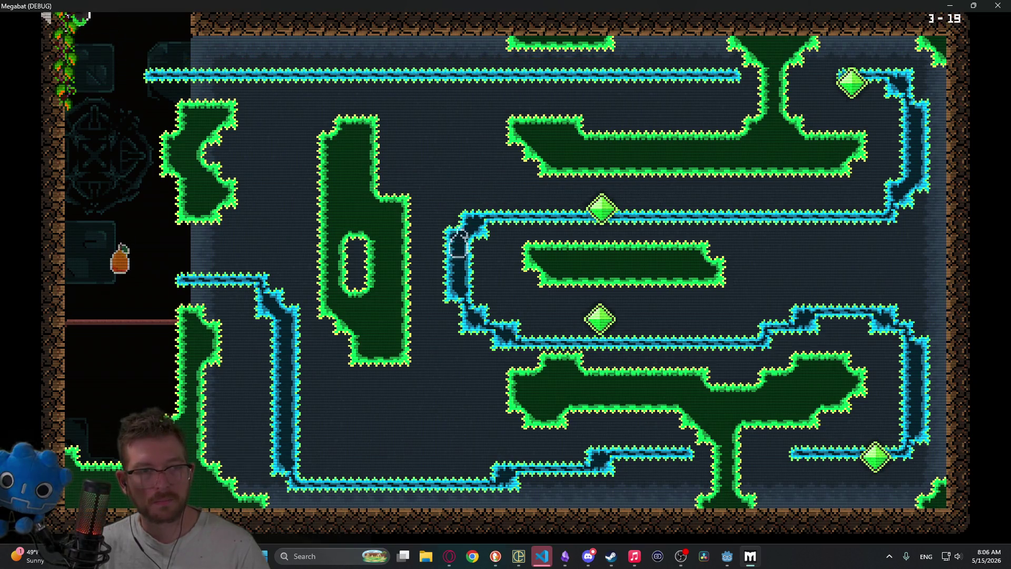
{"action": "key", "text": "Up"}
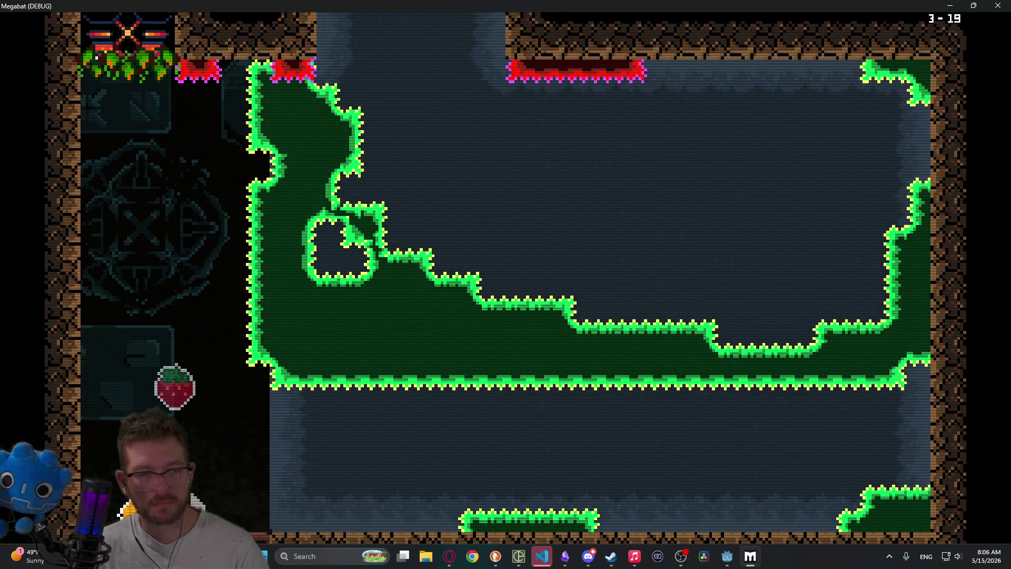
Step: Fly along the lower corridor and up into the lantern-lit cave room
{"action": "key", "text": "Right"}
{"action": "key", "text": "Up"}
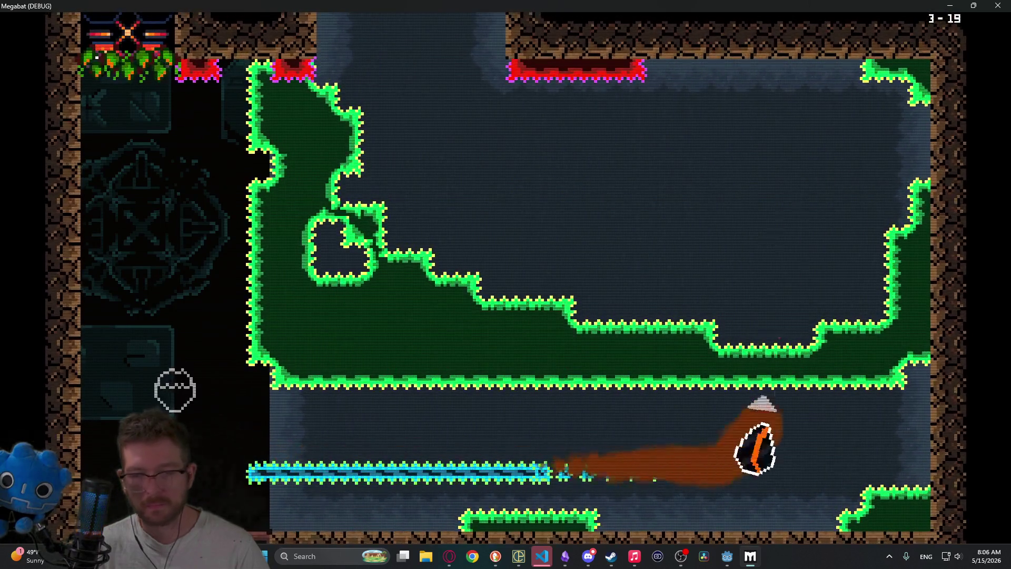
{"action": "key", "text": "Left"}
{"action": "key", "text": "Up"}
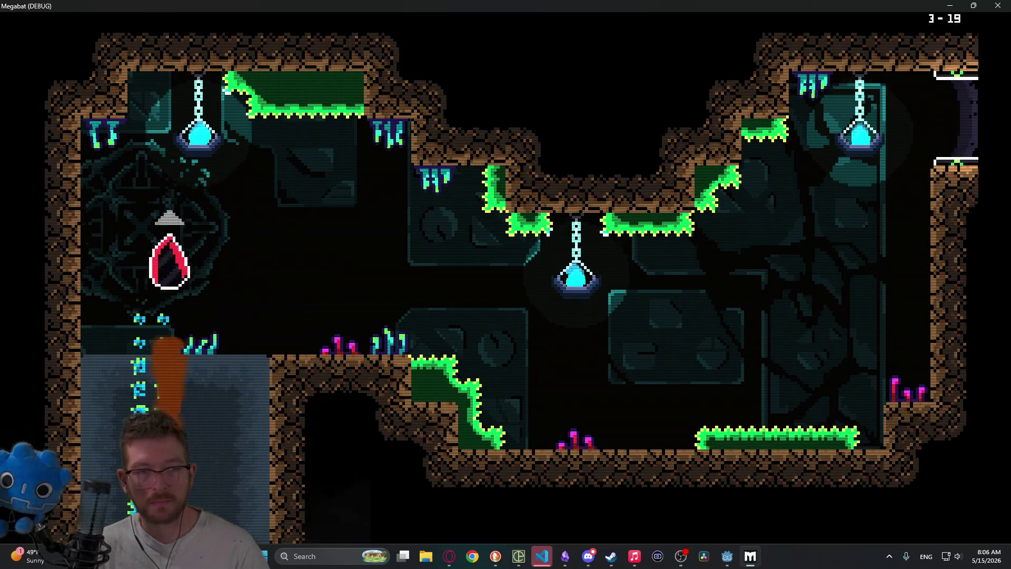
{"action": "key", "text": "Right"}
Step: Fly the bat through level 3-20's rooms, collecting fruit, then land between the signs and sweep the gems
{"action": "key", "text": "Up"}
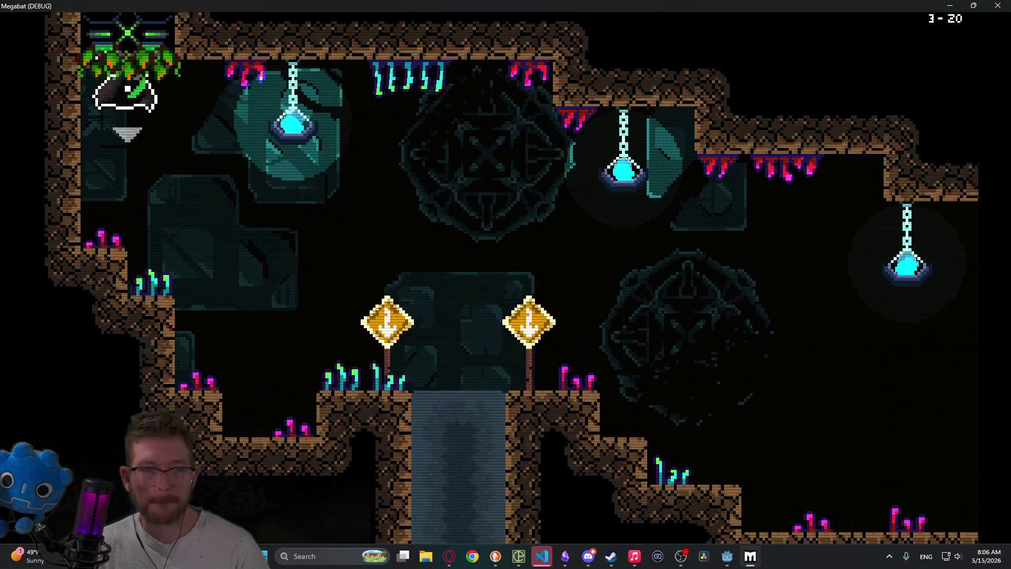
{"action": "key", "text": "Right"}
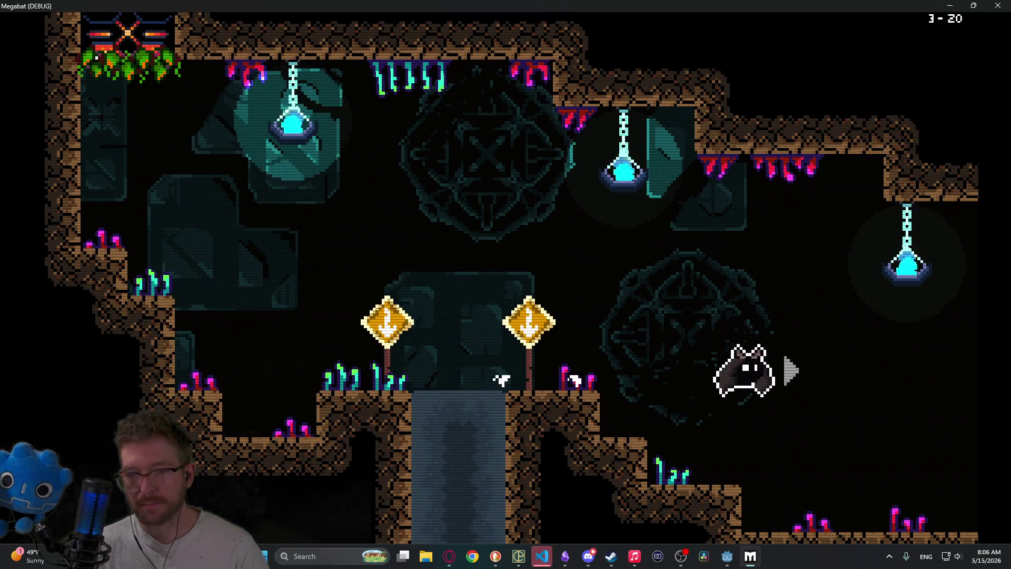
{"action": "key", "text": "Right"}
{"action": "key", "text": "Right"}
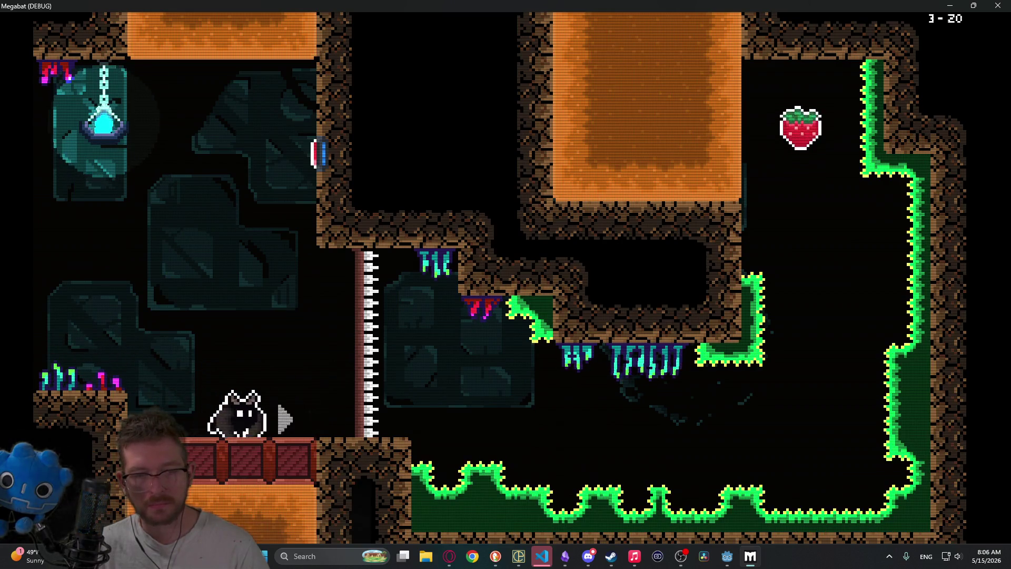
{"action": "key", "text": "Up"}
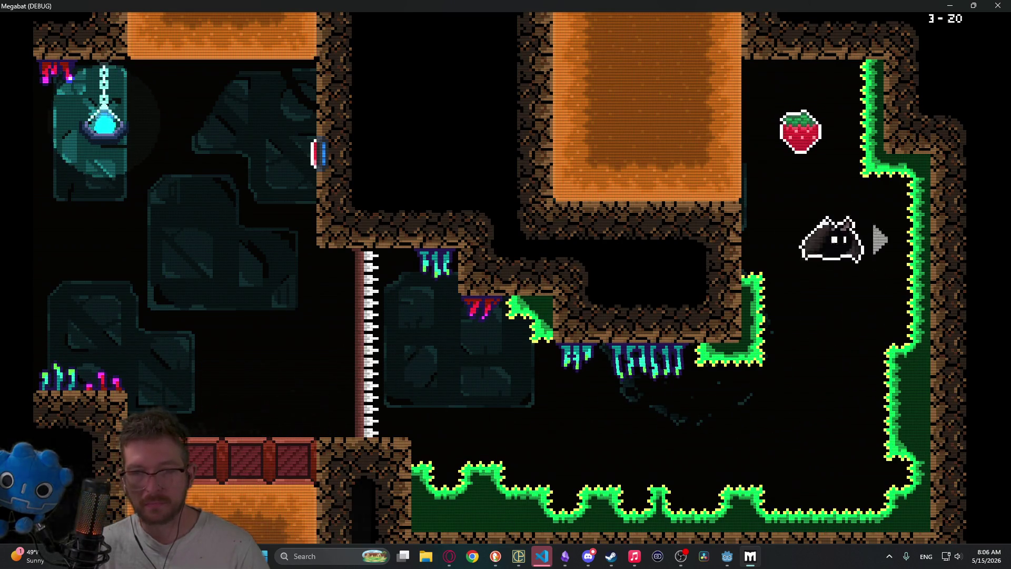
{"action": "key", "text": "Right"}
{"action": "key", "text": "Up"}
{"action": "key", "text": "Left"}
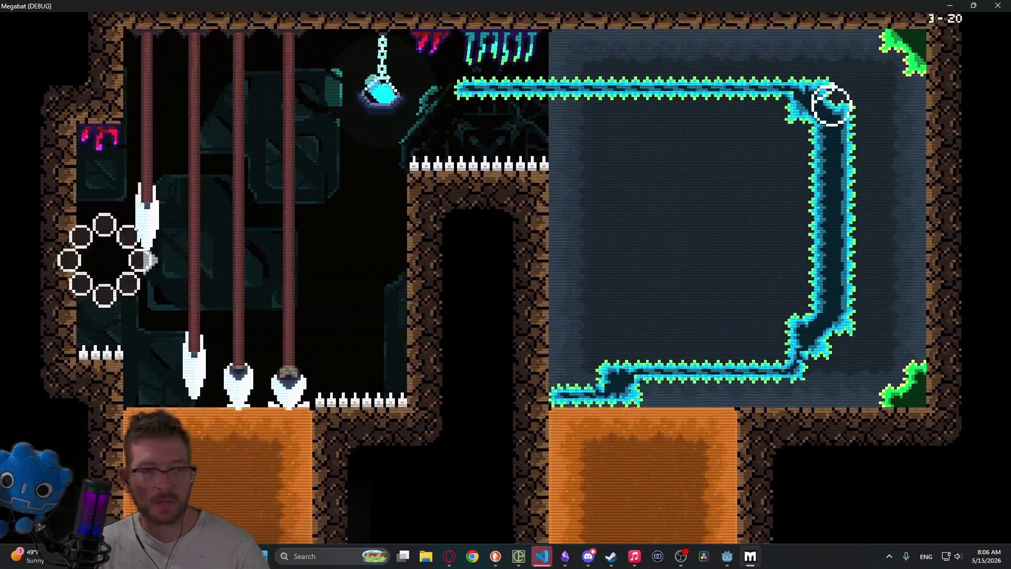
{"action": "key", "text": "Right"}
{"action": "key", "text": "Right"}
{"action": "key", "text": "Right"}
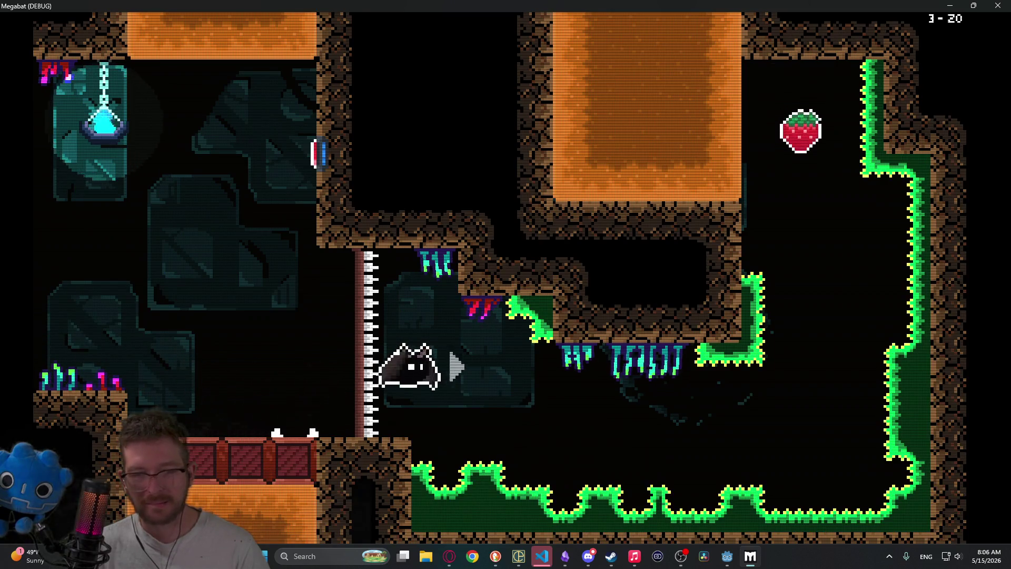
{"action": "key", "text": "Up"}
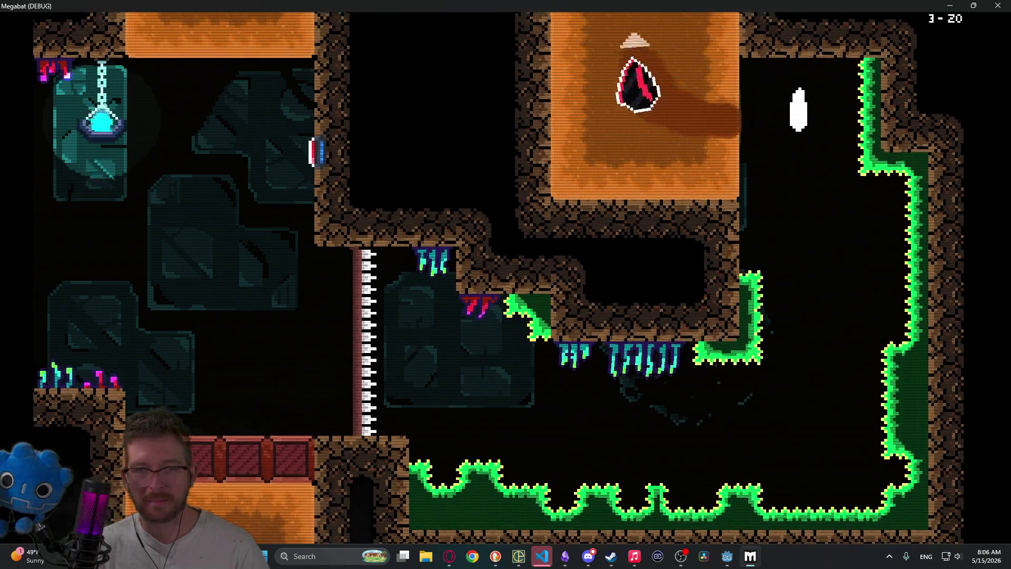
{"action": "key", "text": "Right"}
{"action": "key", "text": "Up"}
{"action": "key", "text": "Left"}
{"action": "key", "text": "Down"}
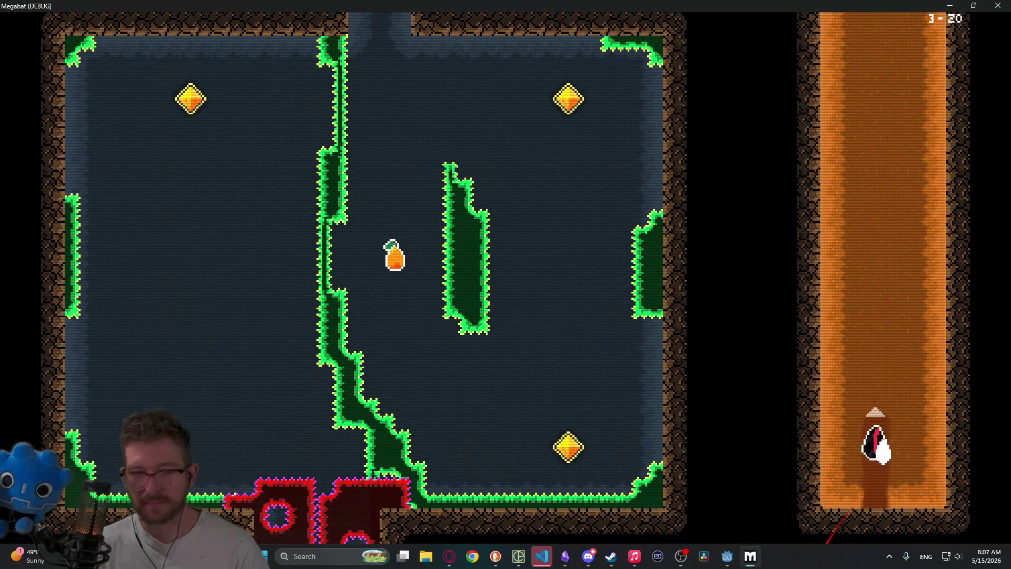
{"action": "key", "text": "Up"}
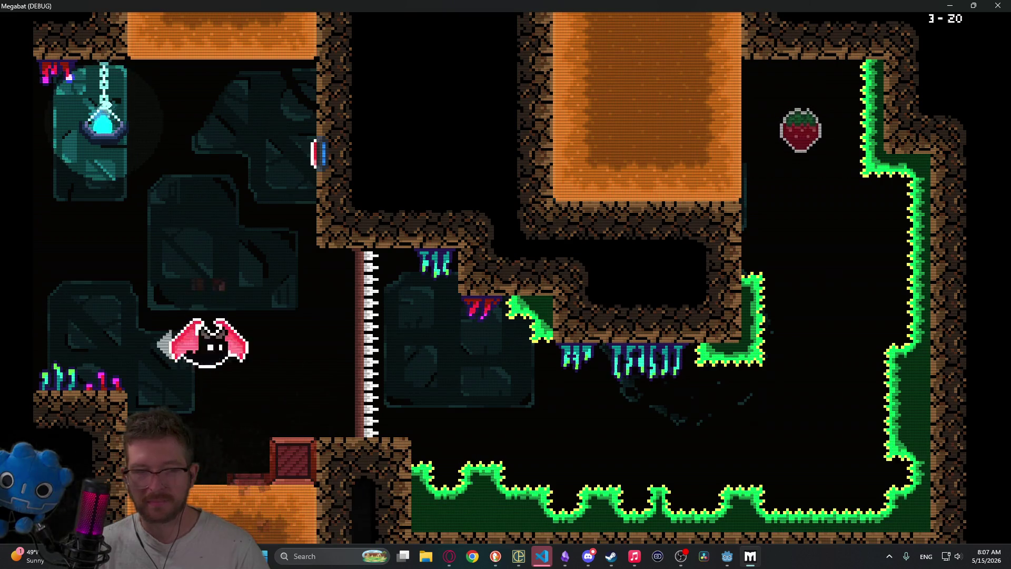
{"action": "key", "text": "Down"}
{"action": "key", "text": "Down"}
{"action": "key", "text": "Right"}
{"action": "key", "text": "Up"}
{"action": "key", "text": "Left"}
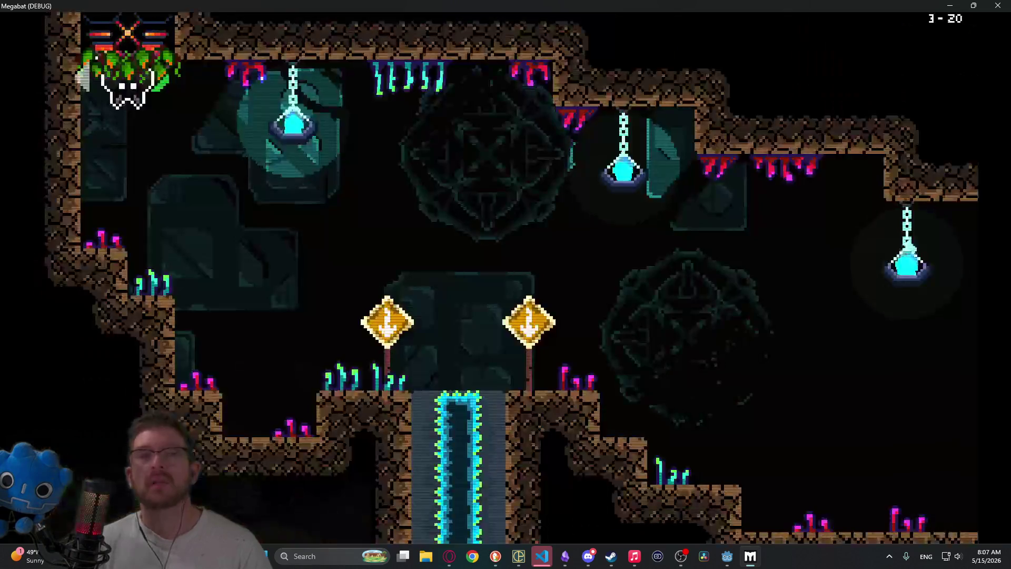
Step: Relaunch from the spawn, pass the strawberry and purple orb, then dive down the shaft until the bat crashes
{"action": "key", "text": "Right"}
{"action": "key", "text": "Right"}
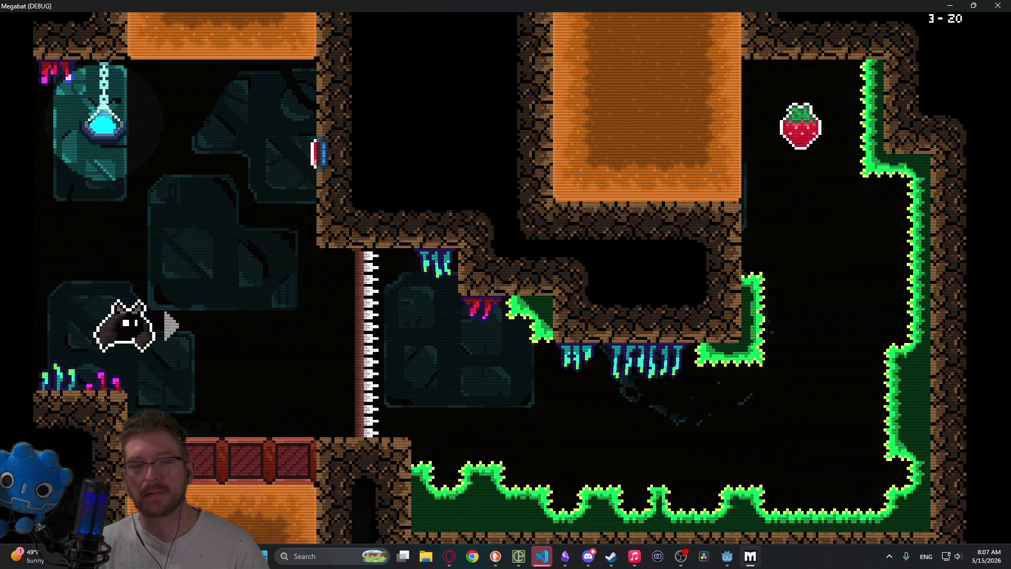
{"action": "key", "text": "Right"}
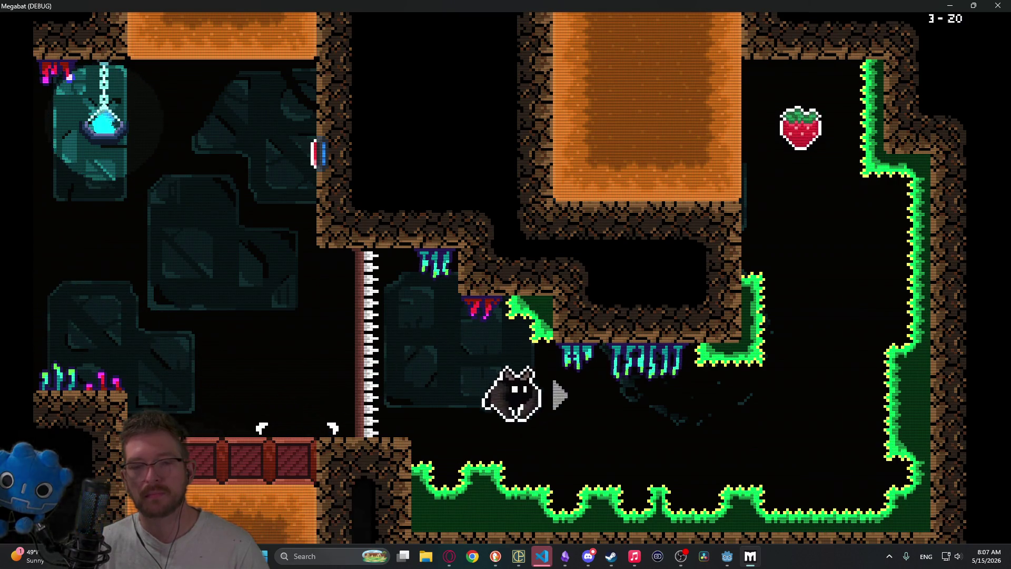
{"action": "key", "text": "Up"}
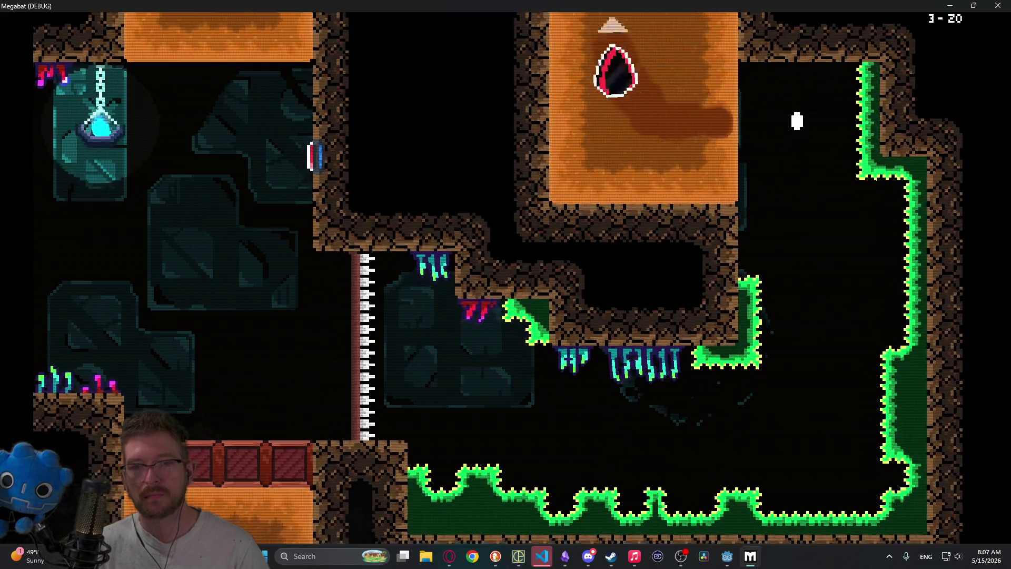
{"action": "key", "text": "Right"}
{"action": "key", "text": "Up"}
{"action": "key", "text": "Left"}
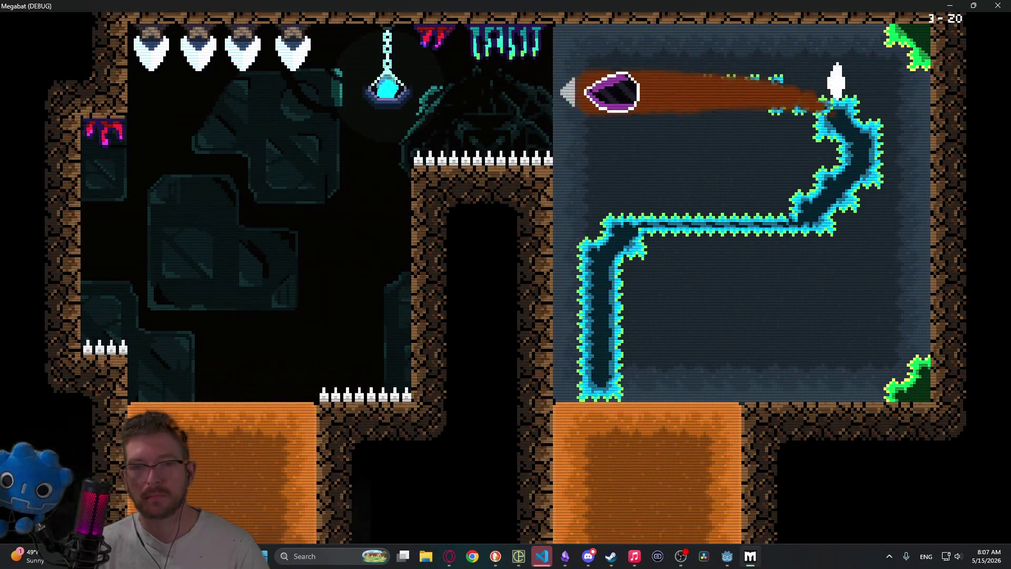
{"action": "key", "text": "Up"}
{"action": "key", "text": "Down"}
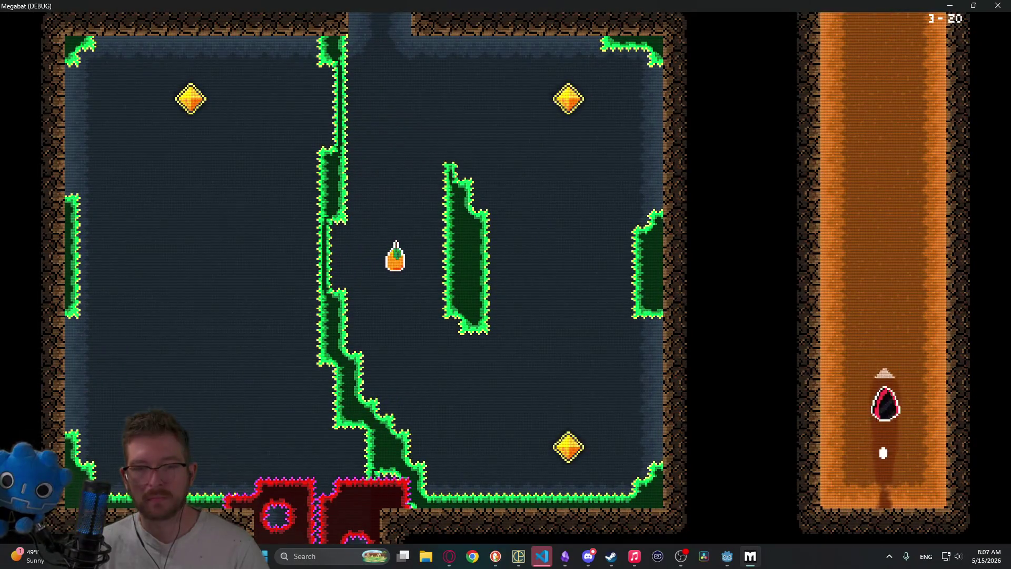
{"action": "key", "text": "Left"}
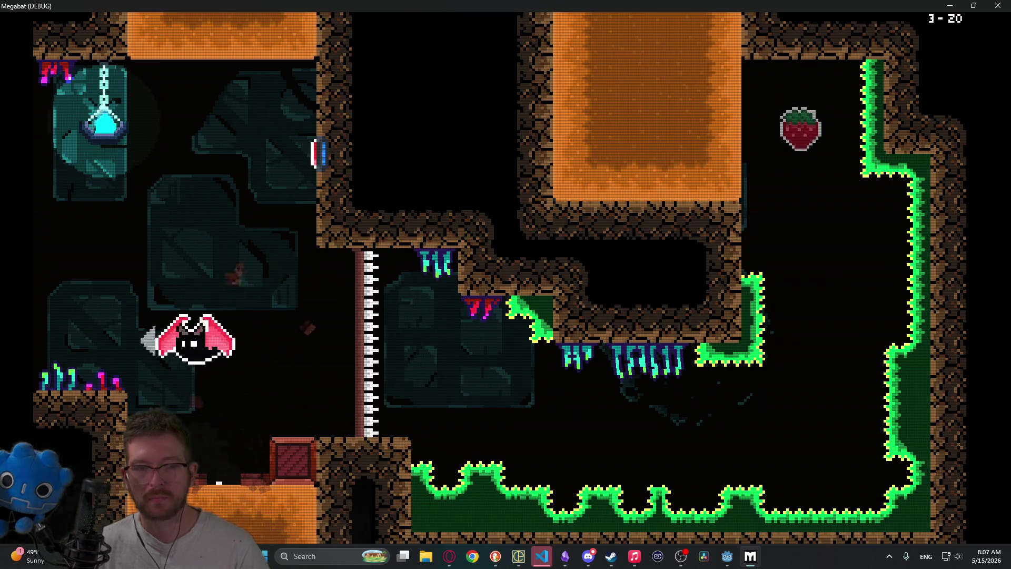
{"action": "key", "text": "Down"}
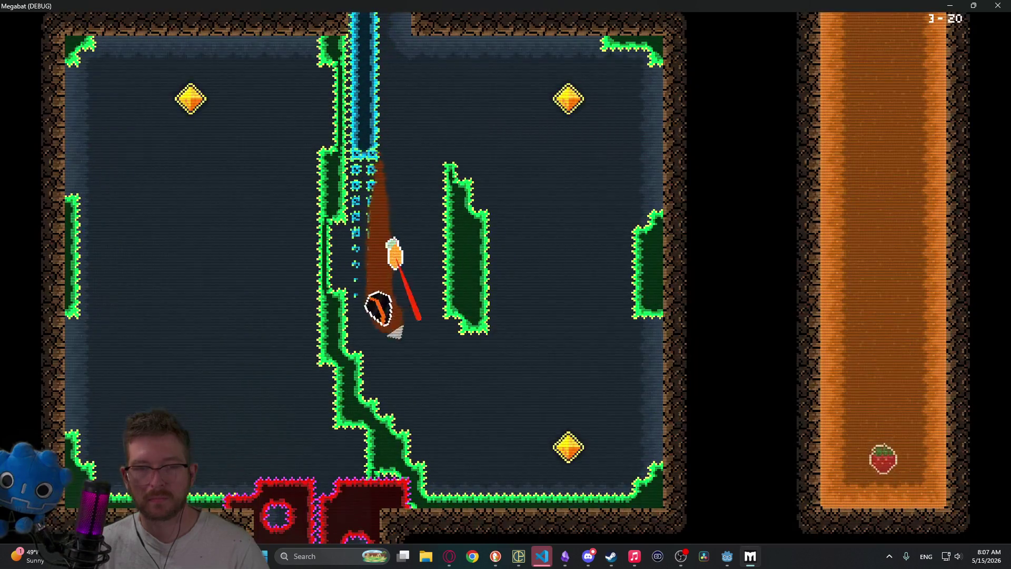
{"action": "key", "text": "Up"}
{"action": "key", "text": "Left"}
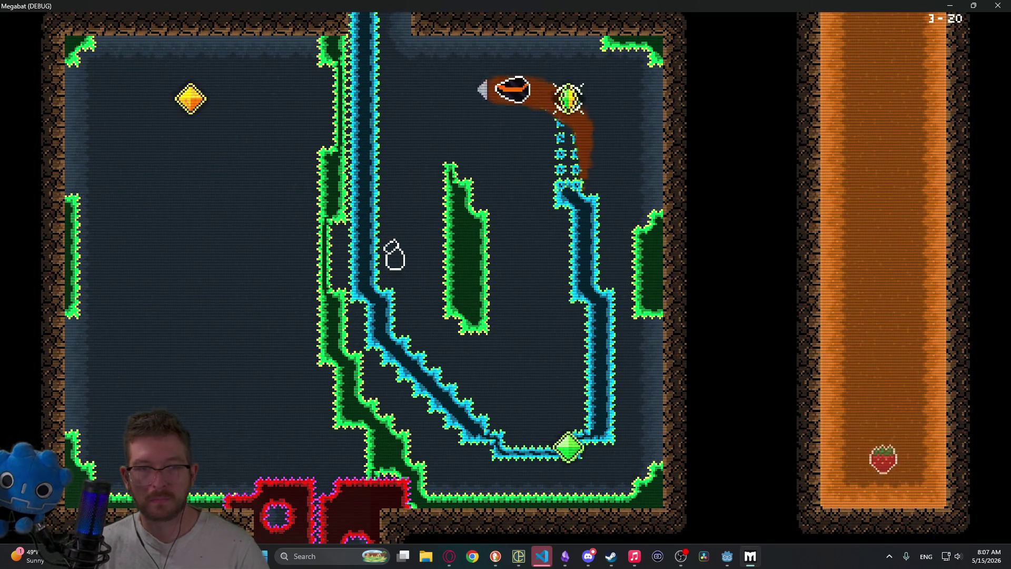
{"action": "key", "text": "Down"}
{"action": "key", "text": "Right"}
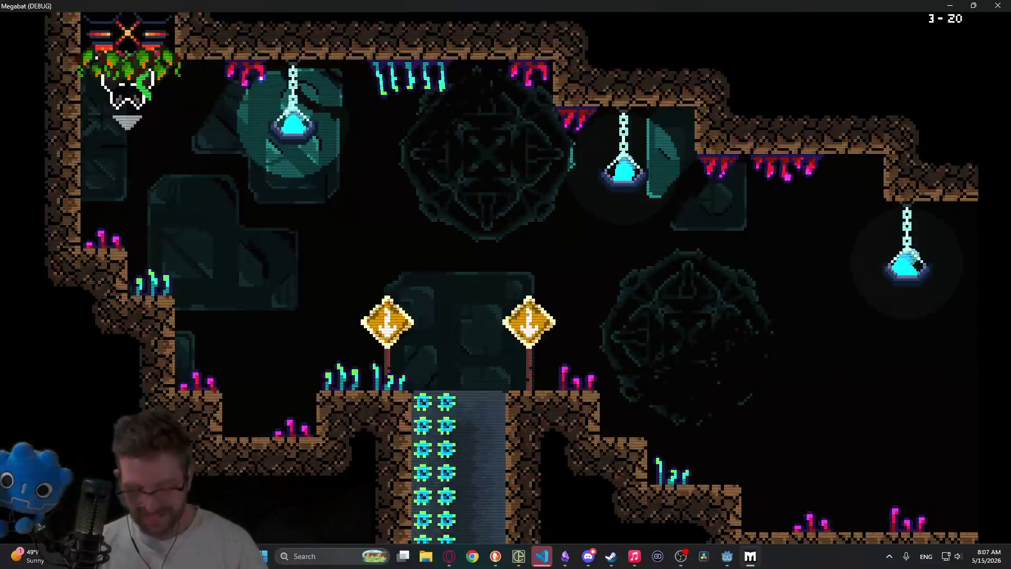
Step: Launch from the respawn point, grab the strawberry, and drop down the waterfall shaft to the lower-right gem
{"action": "key", "text": "Down"}
{"action": "key", "text": "Right"}
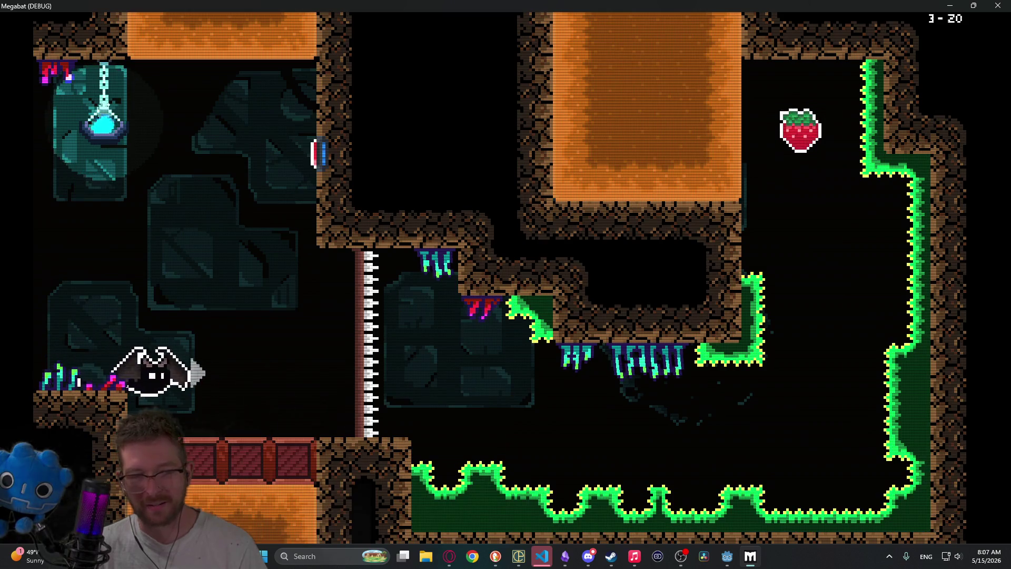
{"action": "key", "text": "Up"}
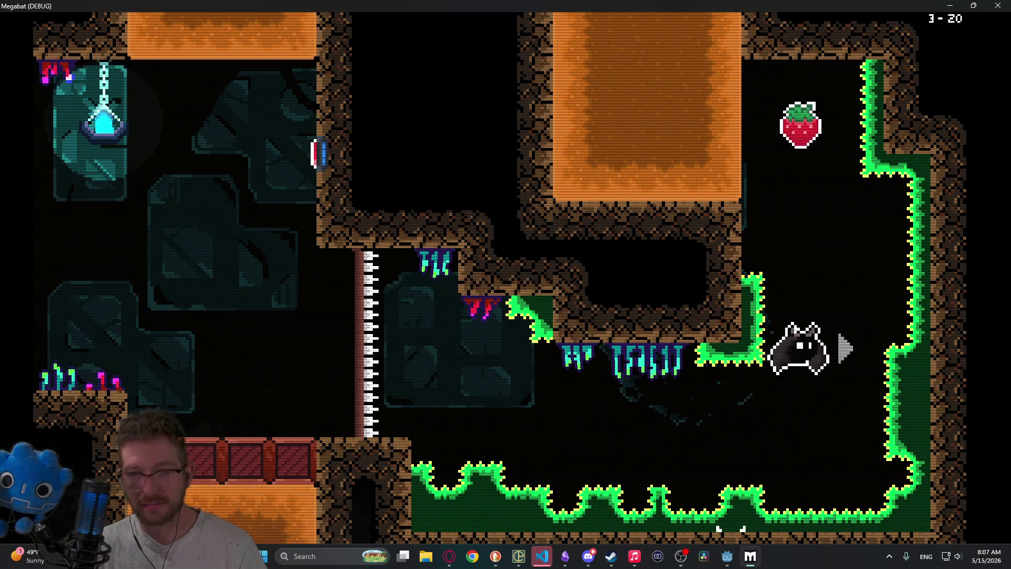
{"action": "key", "text": "Right"}
{"action": "key", "text": "Up"}
{"action": "key", "text": "Left"}
{"action": "key", "text": "Down"}
{"action": "key", "text": "Up"}
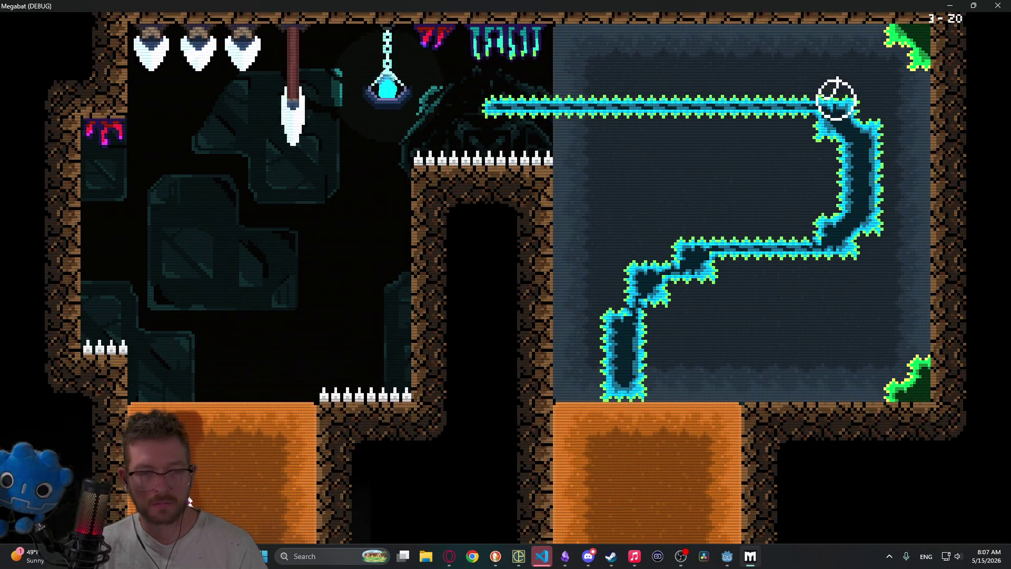
{"action": "key", "text": "Down"}
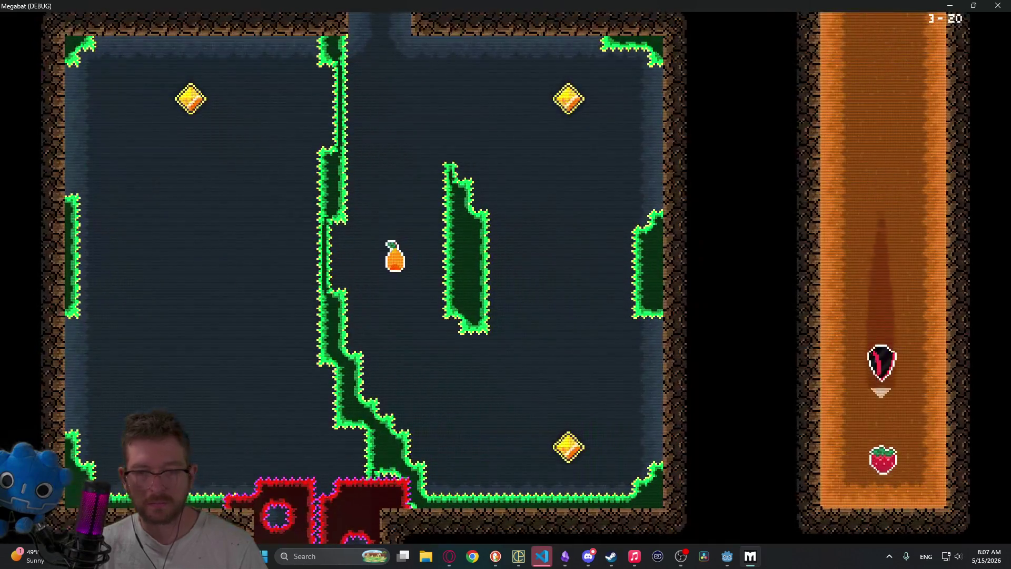
{"action": "key", "text": "Left"}
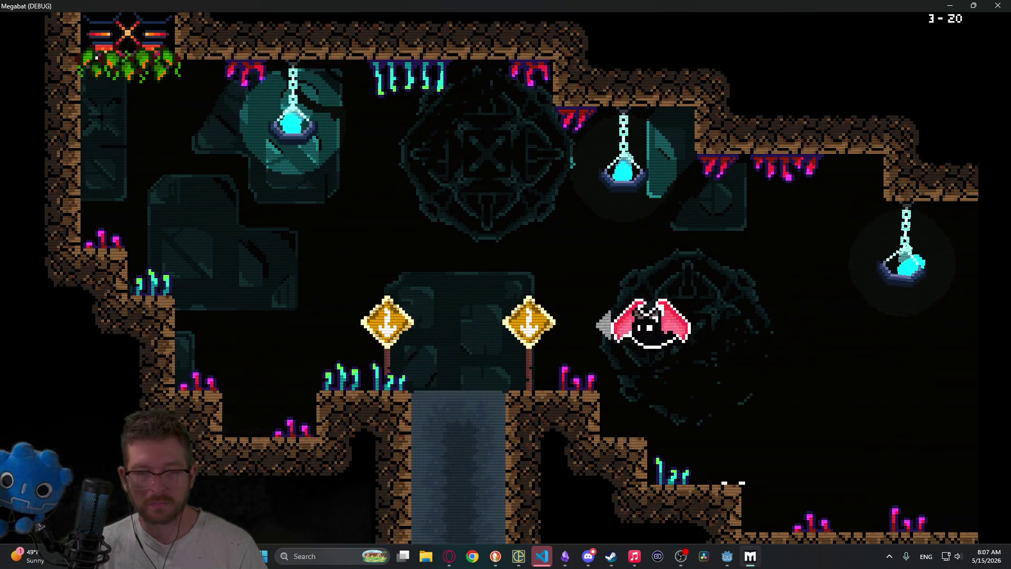
{"action": "key", "text": "Down"}
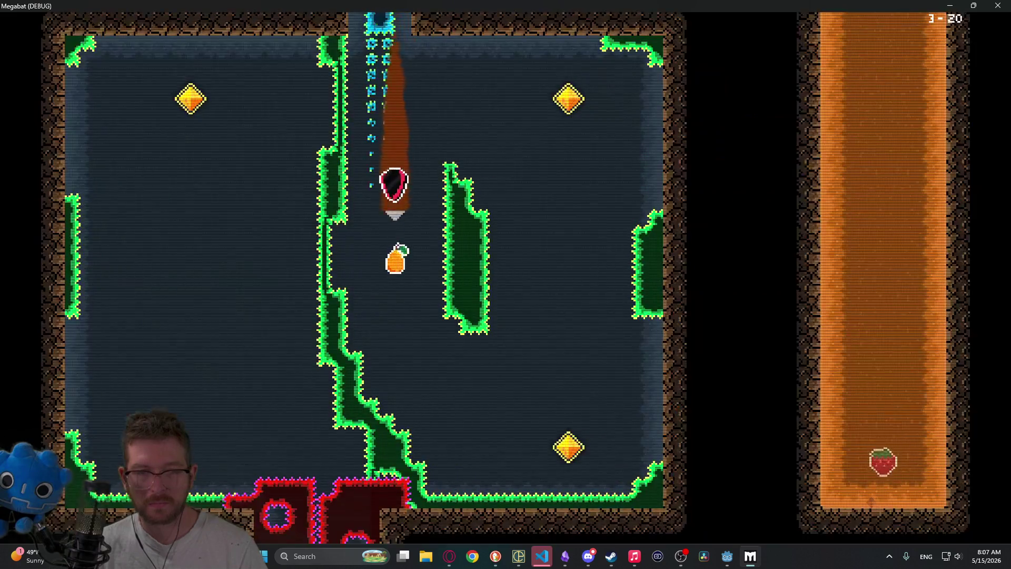
{"action": "key", "text": "Right"}
{"action": "key", "text": "Down"}
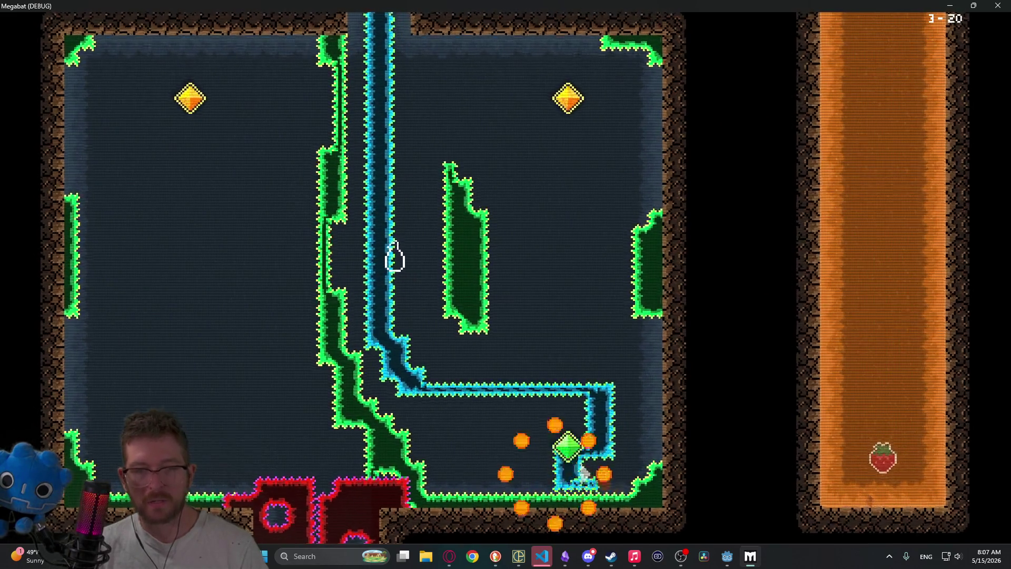
Step: Relaunch the bat, loop up through the rooms and collect the strawberry again
{"action": "key", "text": "Down"}
{"action": "key", "text": "Right"}
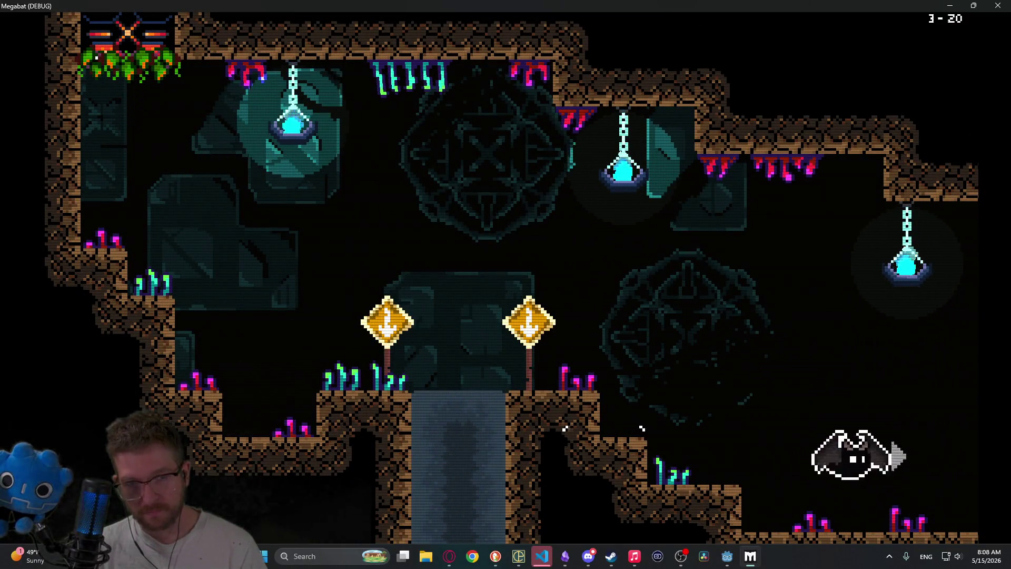
{"action": "key", "text": "Right"}
{"action": "key", "text": "Up"}
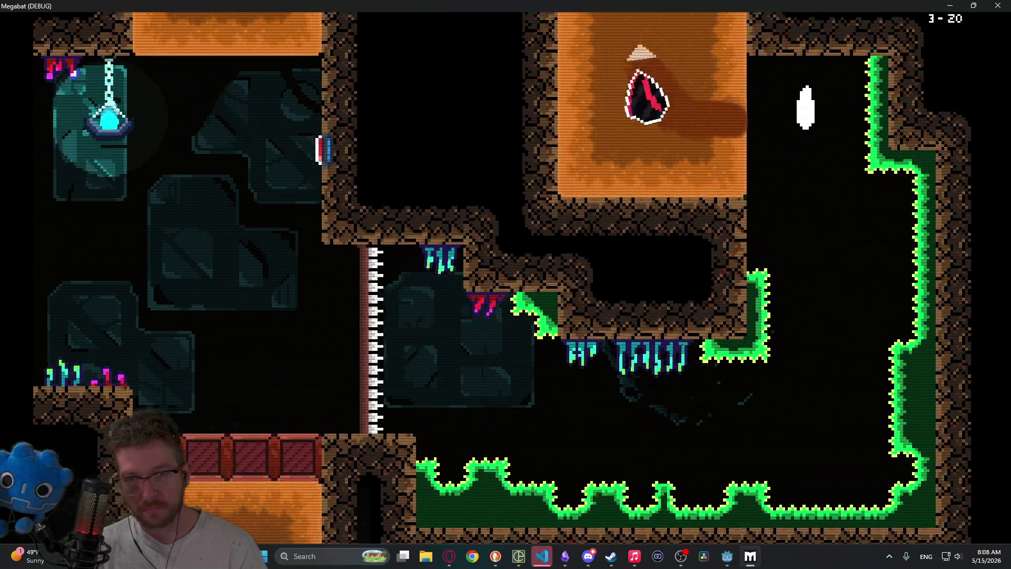
{"action": "key", "text": "Up"}
{"action": "key", "text": "Left"}
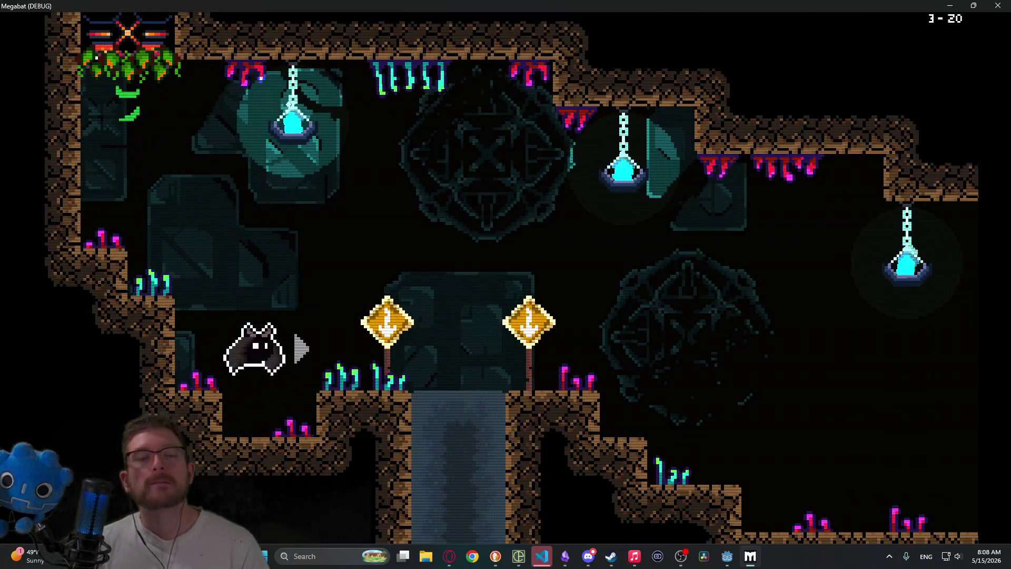
{"action": "key", "text": "Right"}
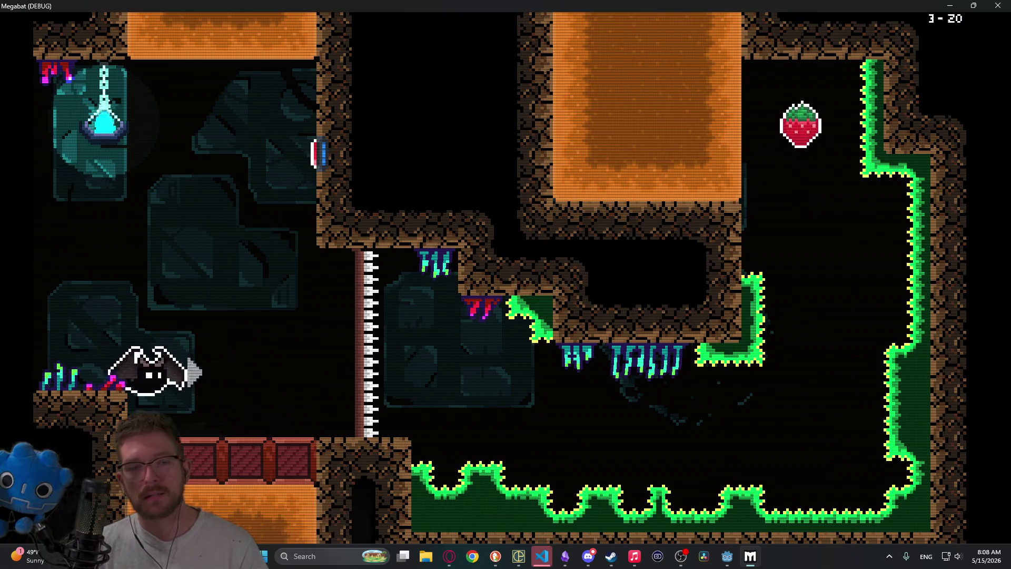
{"action": "key", "text": "Right"}
{"action": "key", "text": "Right"}
{"action": "key", "text": "Up"}
{"action": "key", "text": "Left"}
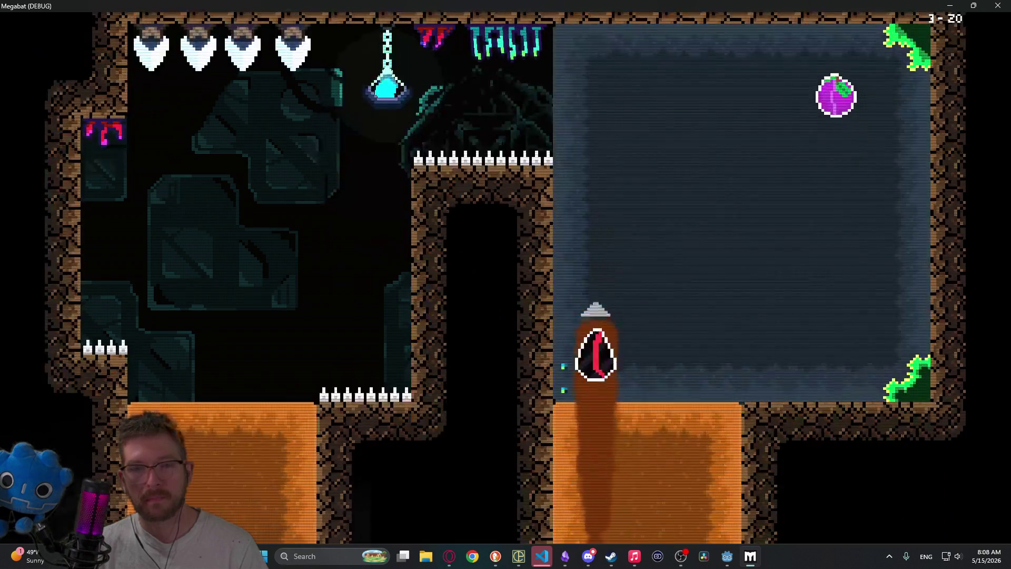
{"action": "key", "text": "Right"}
{"action": "key", "text": "Up"}
{"action": "key", "text": "Left"}
{"action": "key", "text": "Down"}
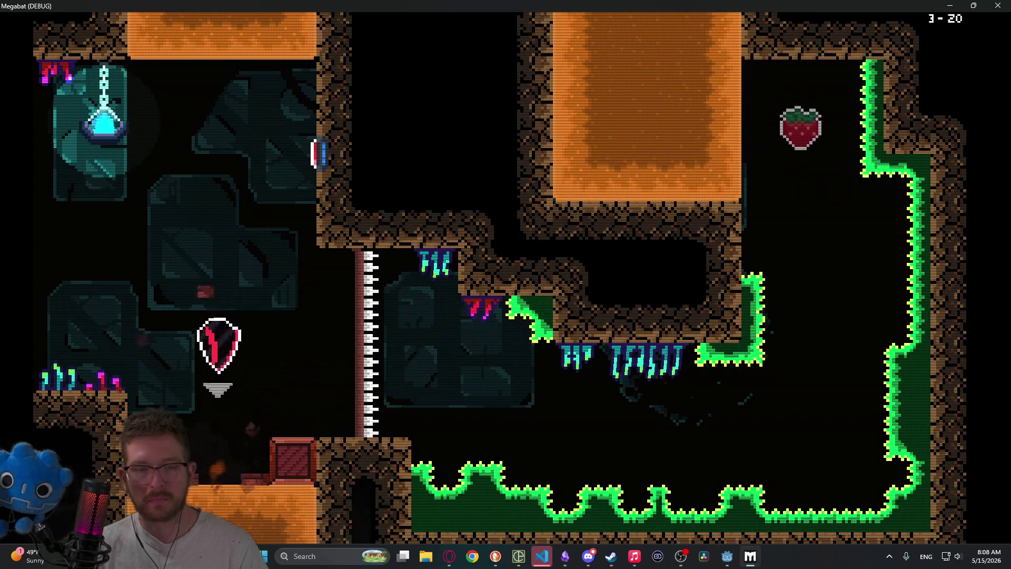
Step: Dive down the shaft, touch all four diamond-room gems, and drop into the room below
{"action": "key", "text": "Left"}
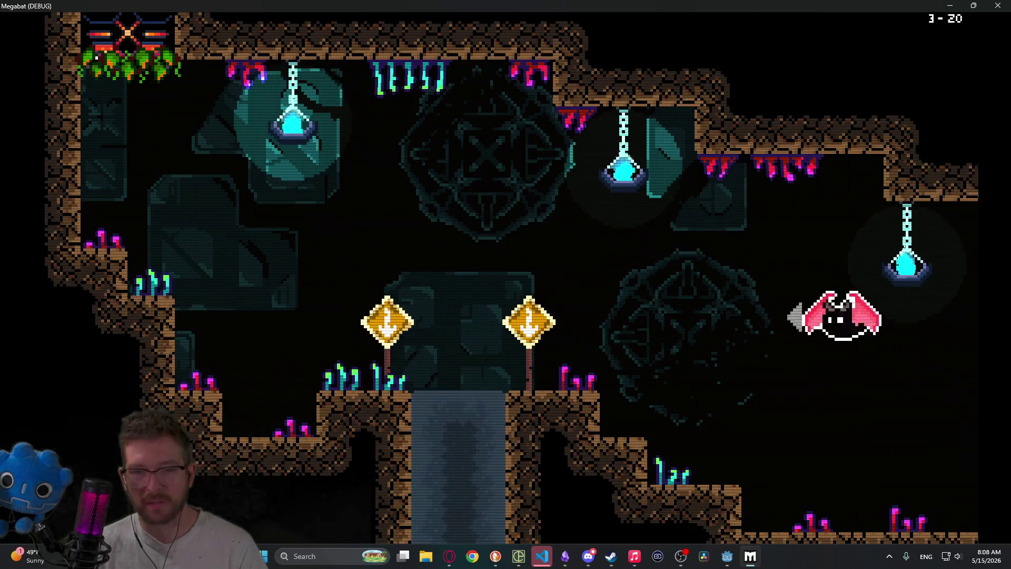
{"action": "key", "text": "Down"}
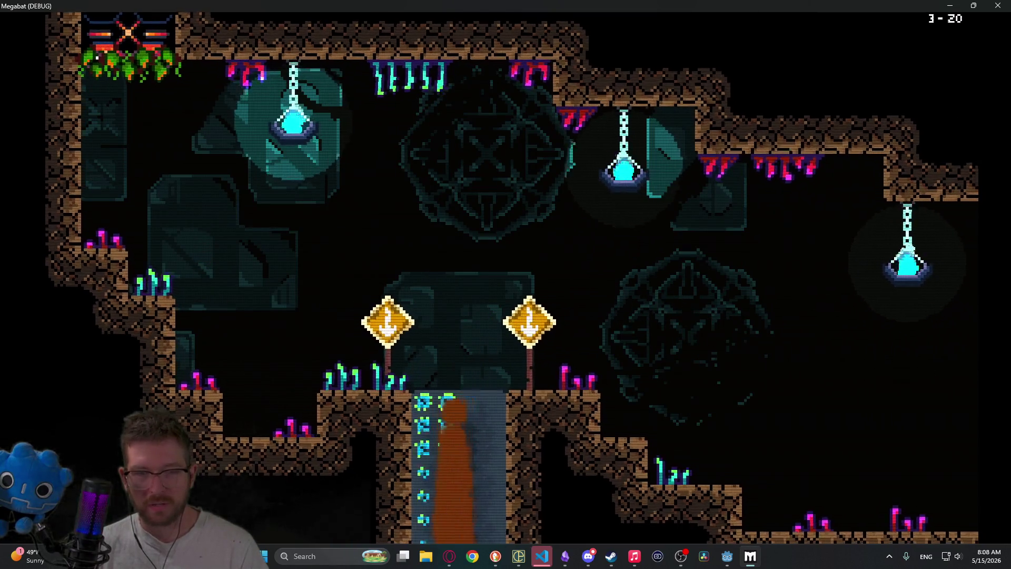
{"action": "key", "text": "Right"}
{"action": "key", "text": "Up"}
{"action": "key", "text": "Left"}
{"action": "key", "text": "Down"}
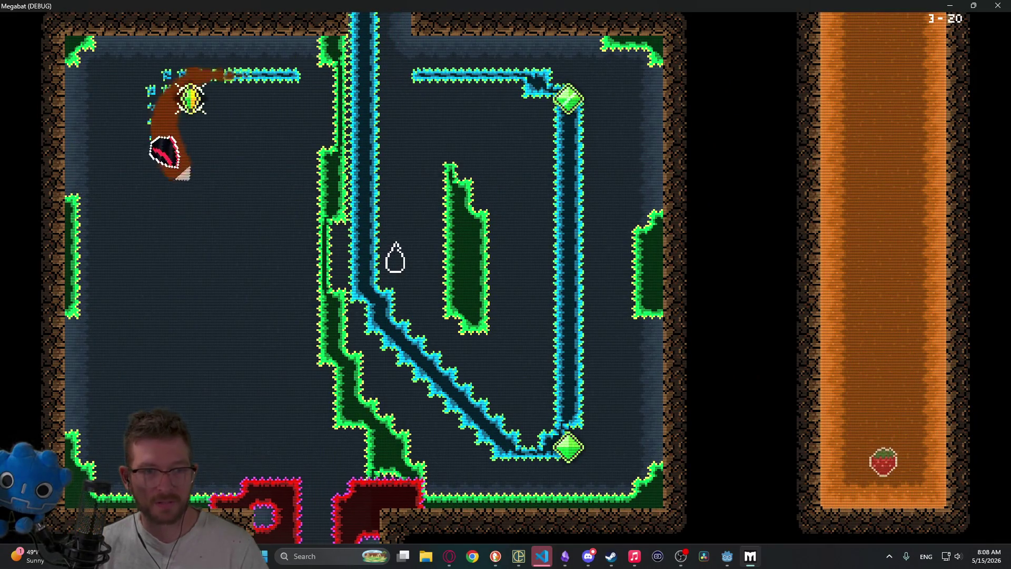
{"action": "key", "text": "Right"}
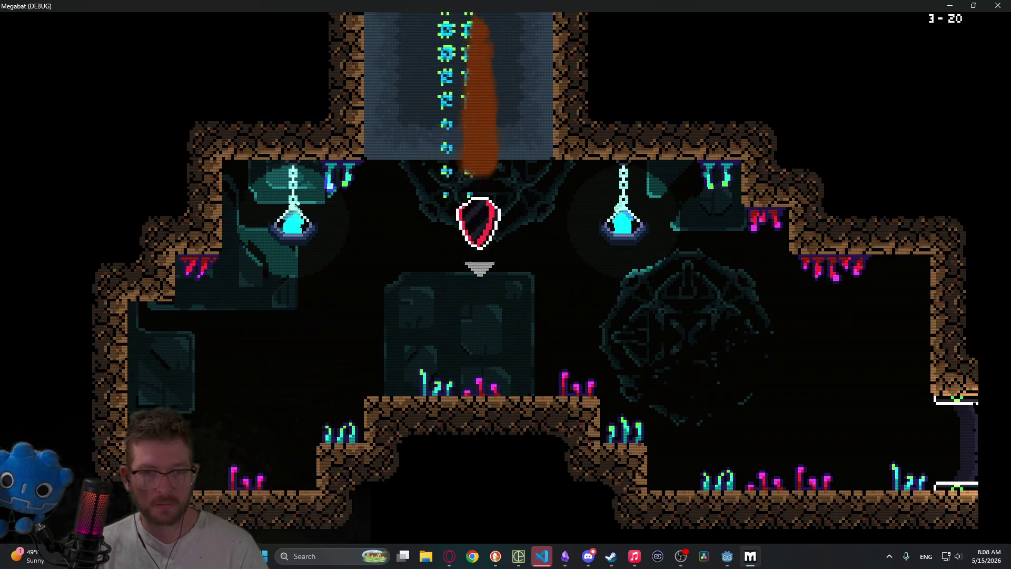
{"action": "key", "text": "Right"}
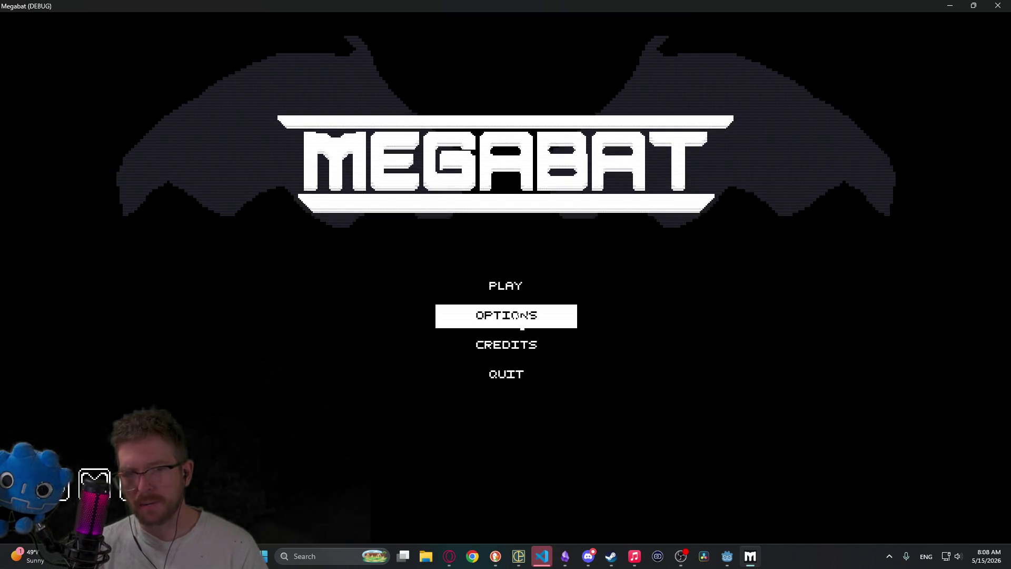
Step: Choose PLAY from the main menu to reach profile selection, then close the game and return to Godot's 2D view
{"action": "key", "text": "Up"}
{"action": "key", "text": "Down"}
{"action": "key", "text": "Down"}
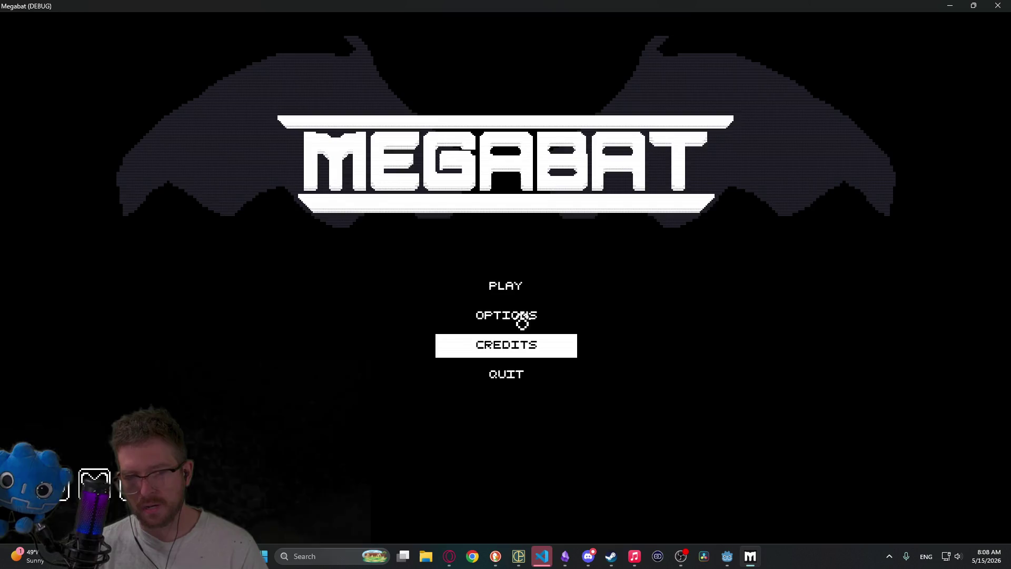
{"action": "key", "text": "Up"}
{"action": "key", "text": "Up"}
{"action": "key", "text": "Return"}
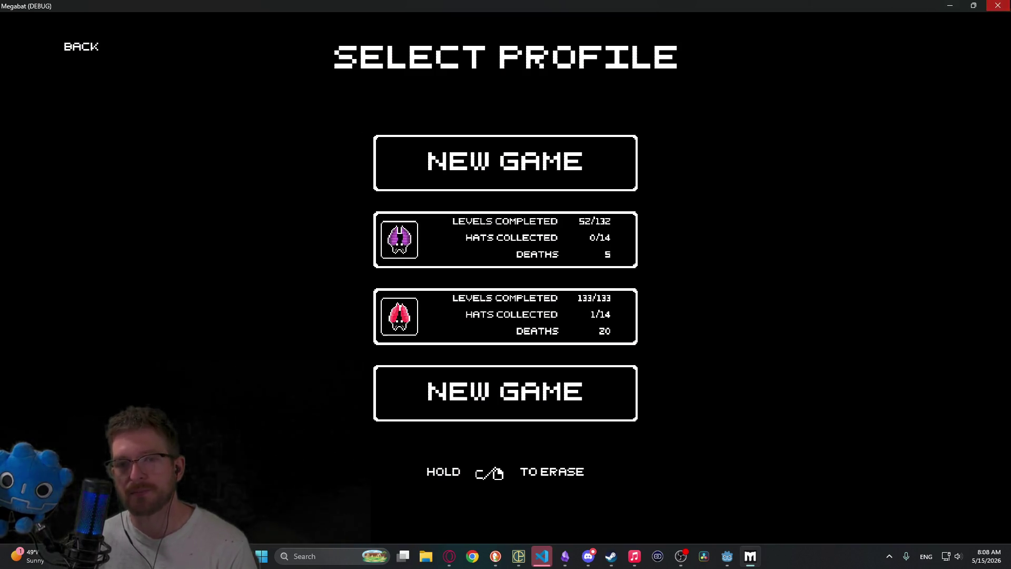
{"action": "left_click", "coordinate": [997, 6]}
{"action": "left_click", "coordinate": [420, 26]}
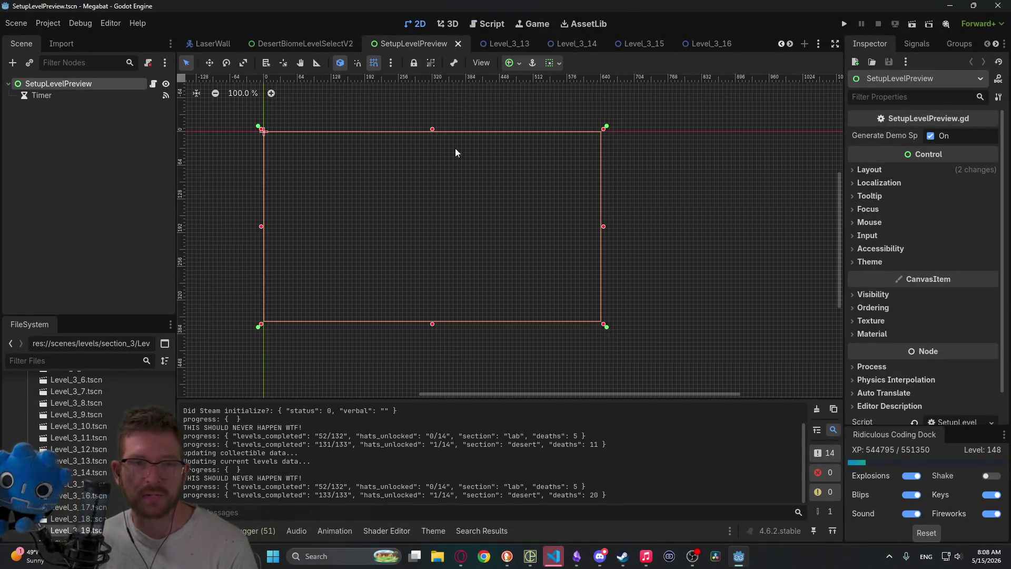
Step: Open the Level_3_19 scene and look over the level layout
{"action": "left_click", "coordinate": [707, 45]}
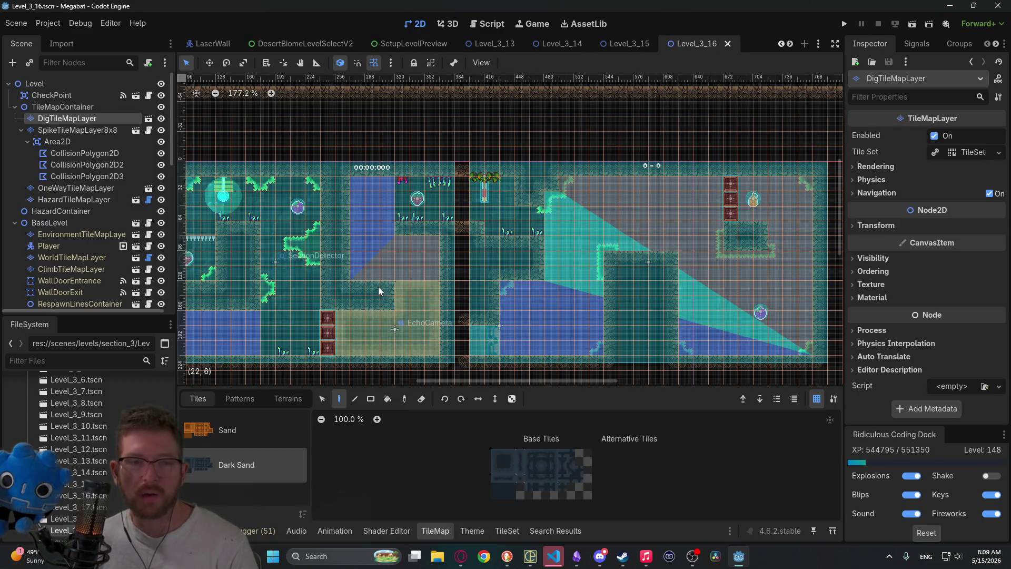
{"action": "scroll", "coordinate": [701, 53], "scroll_direction": "down", "scroll_amount": 3}
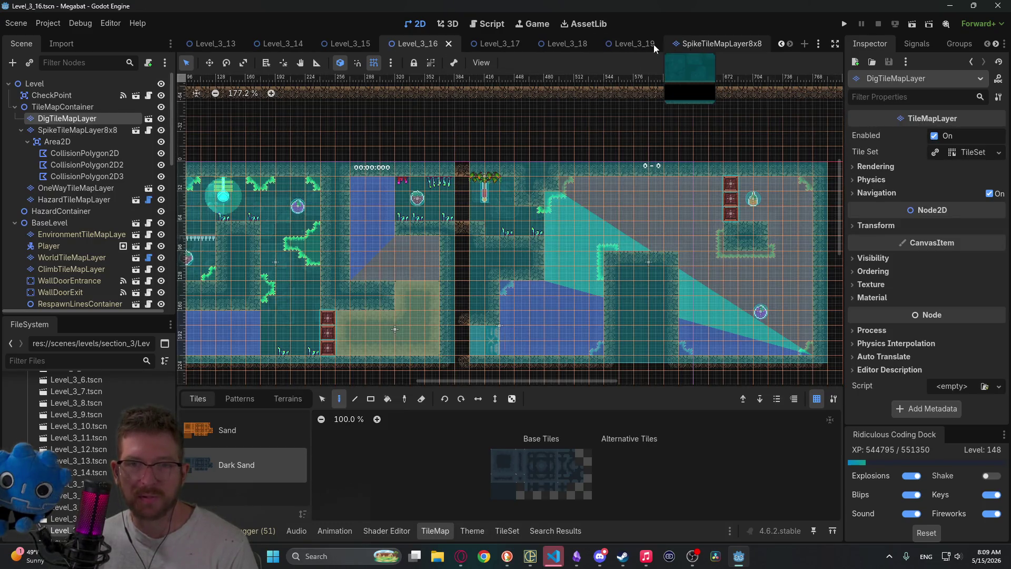
{"action": "left_click", "coordinate": [654, 48]}
{"action": "scroll", "coordinate": [516, 256], "scroll_direction": "up", "scroll_amount": 4}
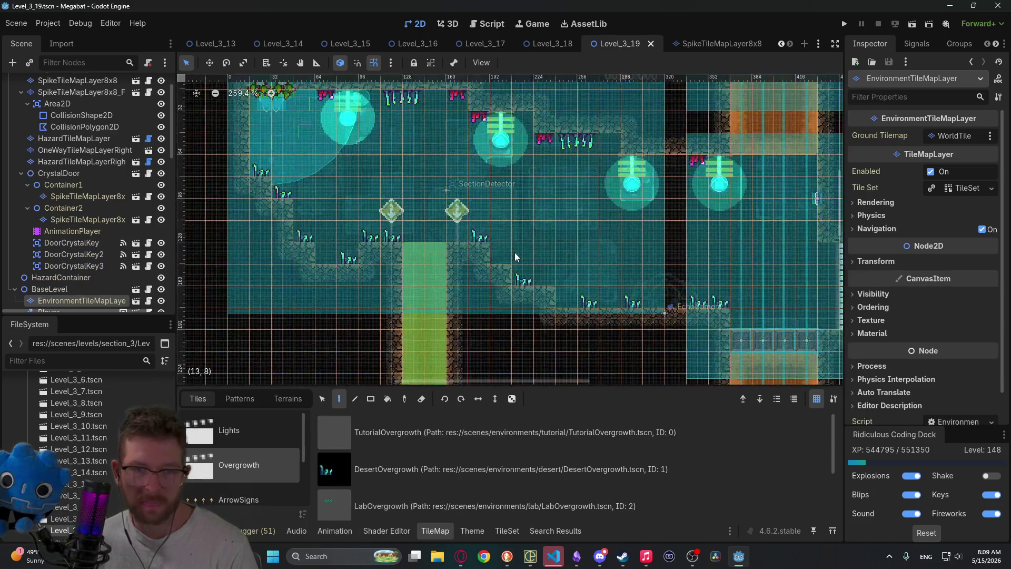
{"action": "scroll", "coordinate": [515, 256], "scroll_direction": "down", "scroll_amount": 5}
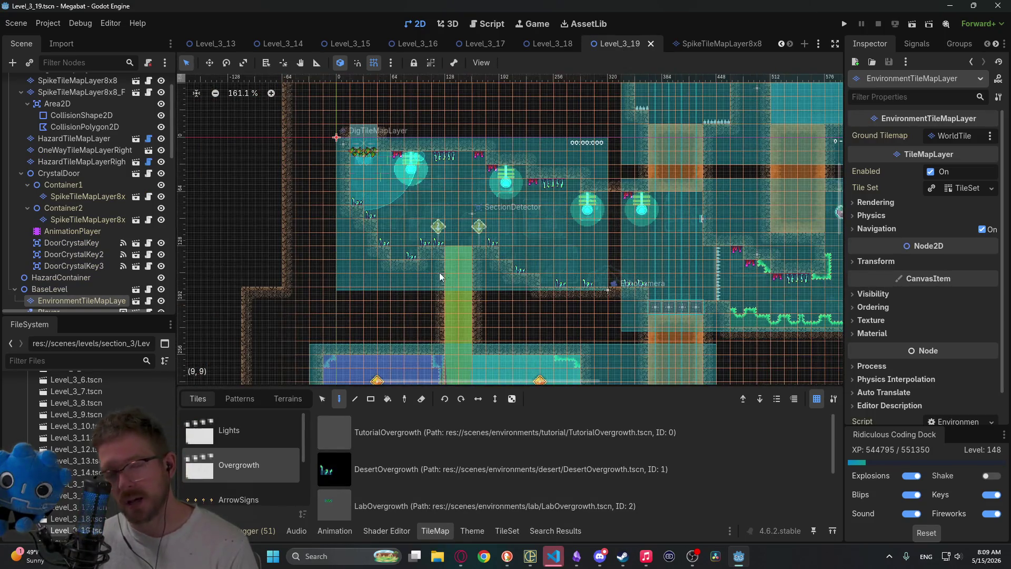
{"action": "scroll", "coordinate": [482, 269], "scroll_direction": "down", "scroll_amount": 5}
{"action": "scroll", "coordinate": [481, 269], "scroll_direction": "right", "scroll_amount": 4}
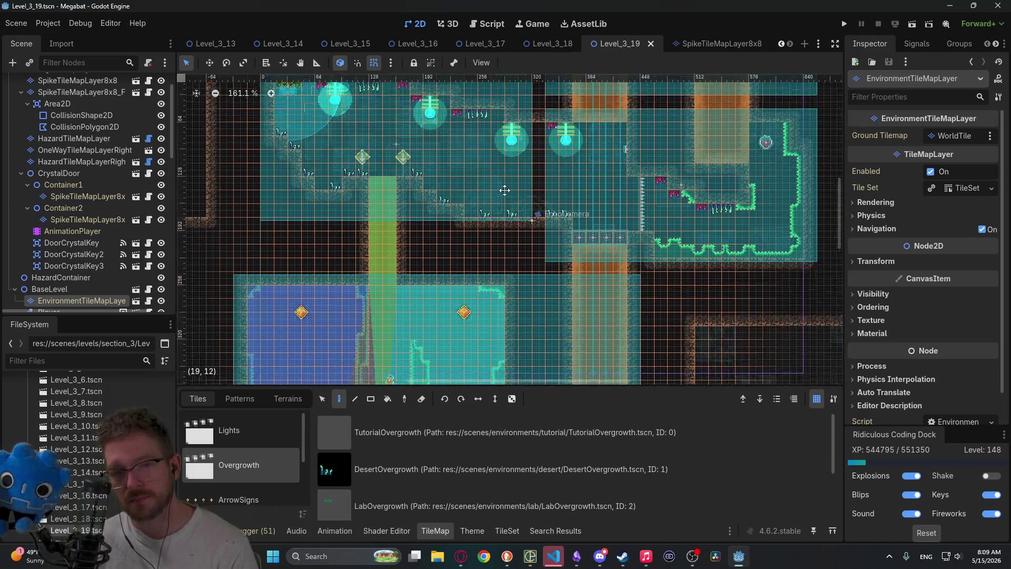
{"action": "scroll", "coordinate": [505, 253], "scroll_direction": "down", "scroll_amount": 3}
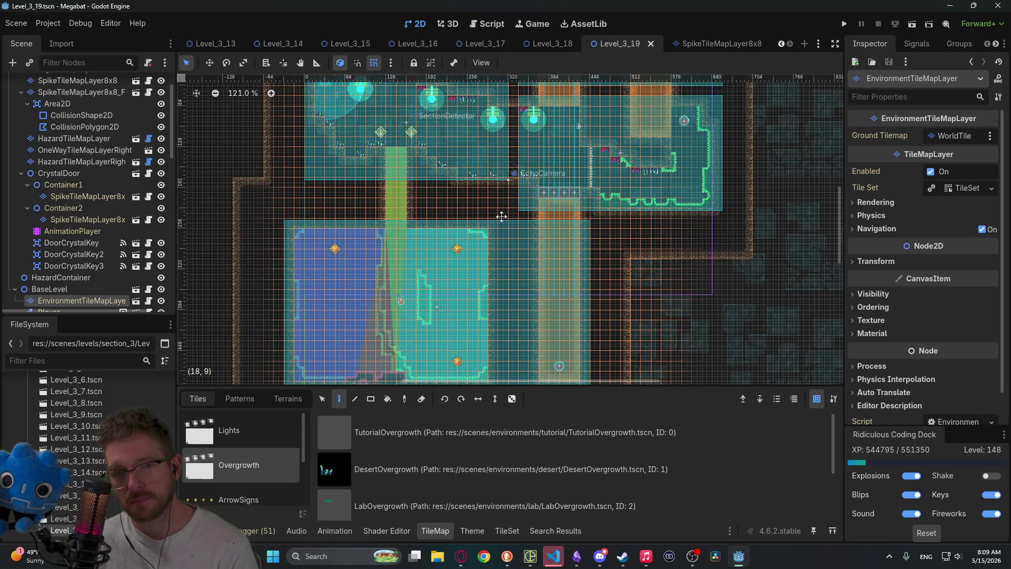
{"action": "scroll", "coordinate": [516, 267], "scroll_direction": "up", "scroll_amount": 3}
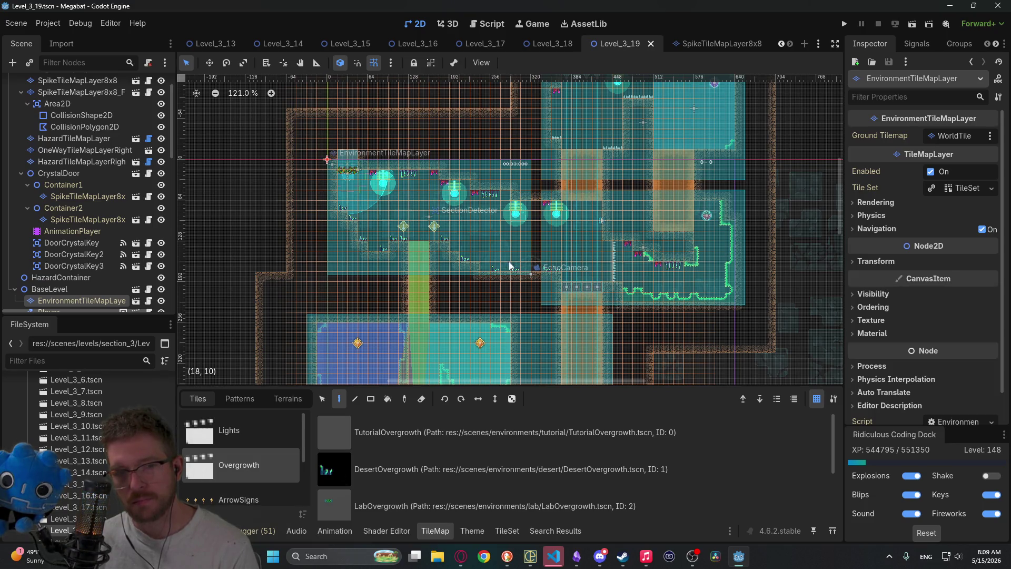
{"action": "scroll", "coordinate": [386, 194], "scroll_direction": "up", "scroll_amount": 3}
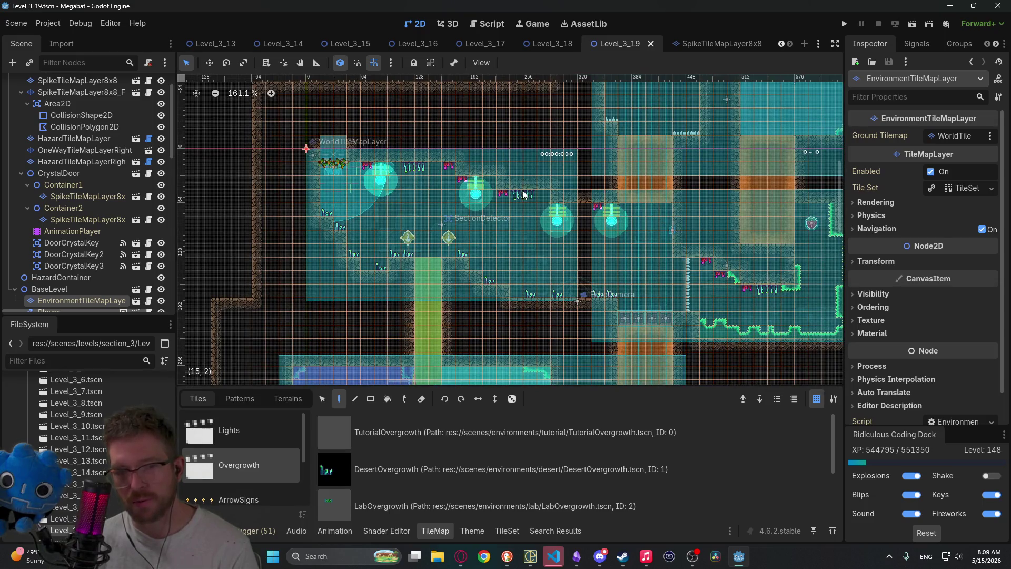
{"action": "scroll", "coordinate": [516, 195], "scroll_direction": "up", "scroll_amount": 4}
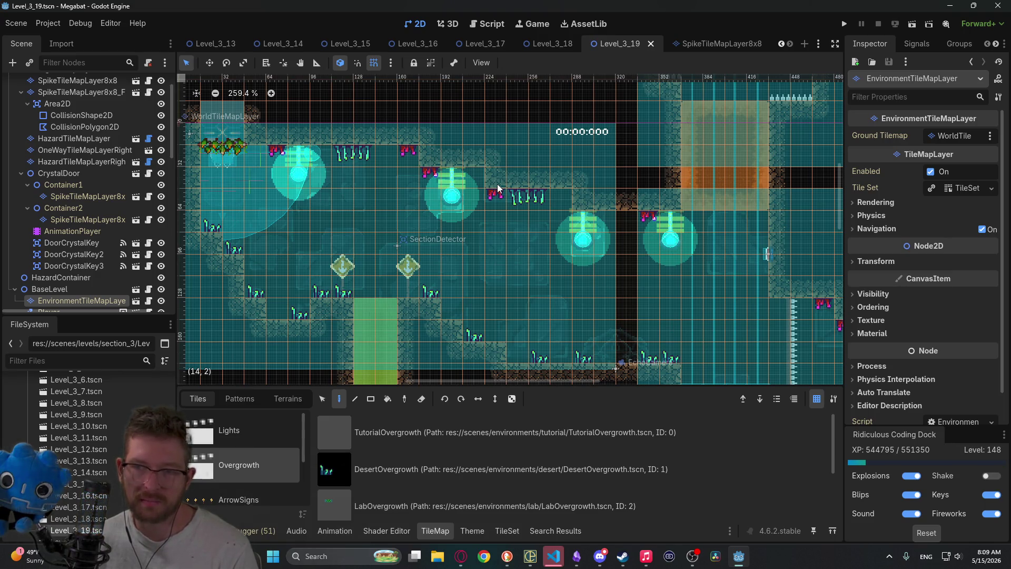
{"action": "scroll", "coordinate": [108, 160], "scroll_direction": "up", "scroll_amount": 2}
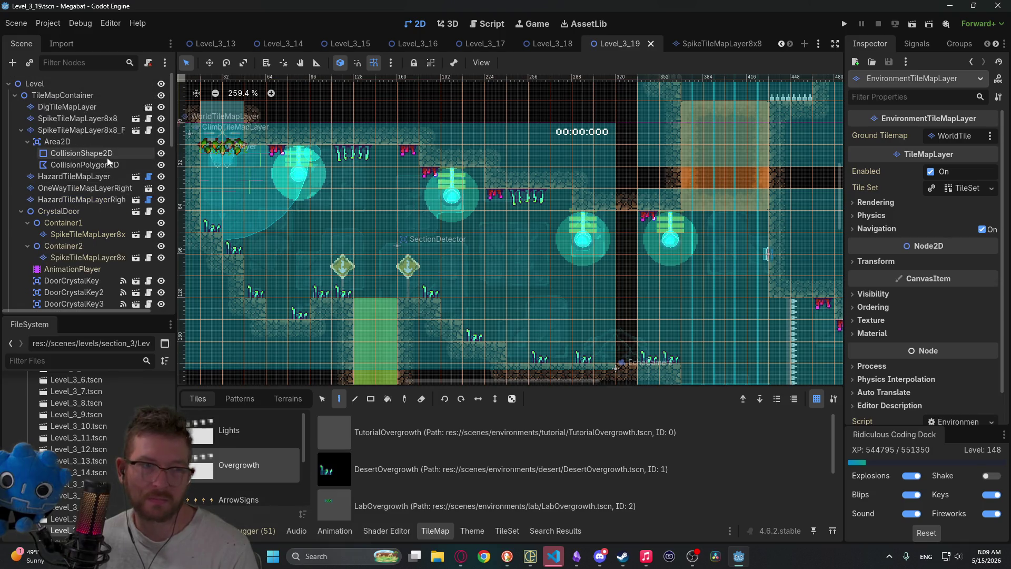
{"action": "scroll", "coordinate": [84, 176], "scroll_direction": "down", "scroll_amount": 5}
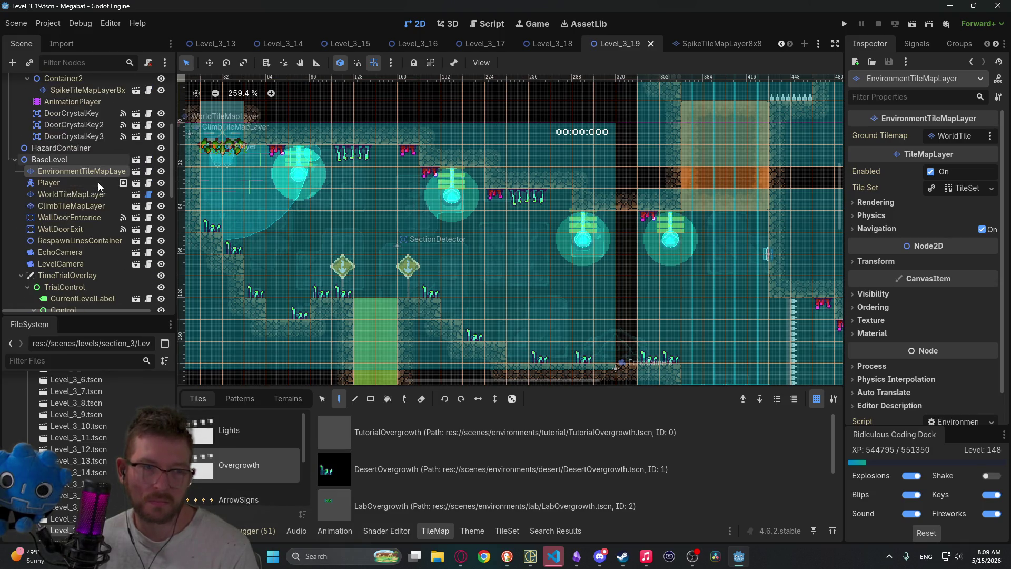
Step: On EnvironmentTileMapLayer, pick the DesertOvergrowth scene tile to paint
{"action": "left_click", "coordinate": [82, 195]}
{"action": "left_click", "coordinate": [82, 171]}
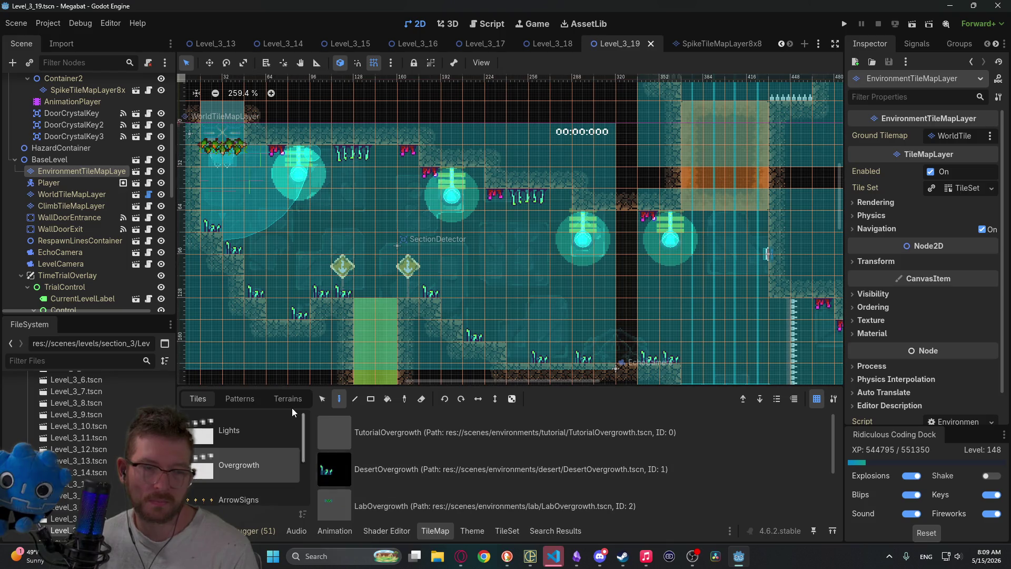
{"action": "scroll", "coordinate": [474, 489], "scroll_direction": "down", "scroll_amount": 2}
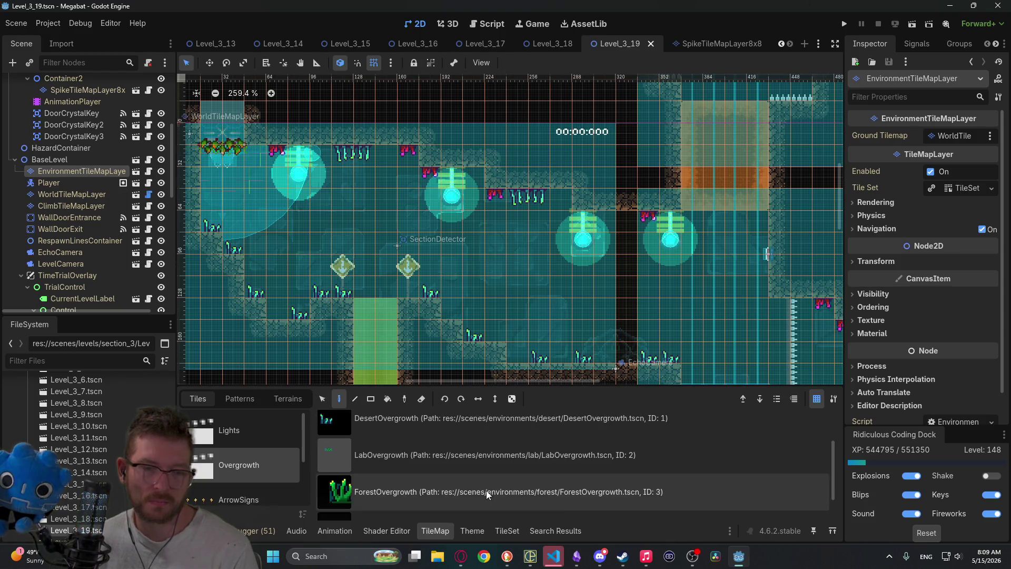
{"action": "scroll", "coordinate": [443, 490], "scroll_direction": "up", "scroll_amount": 2}
{"action": "left_click", "coordinate": [441, 490]}
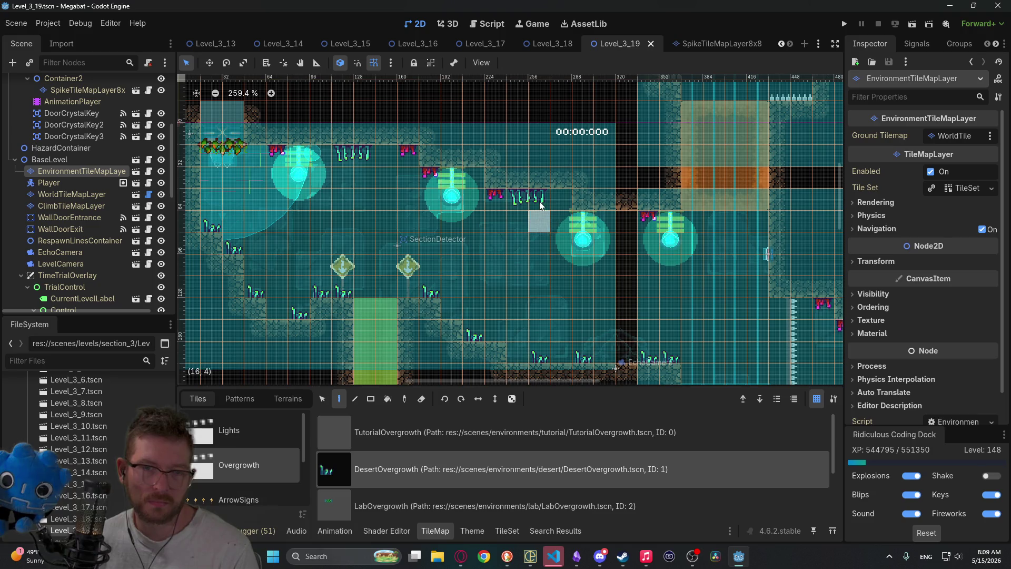
{"action": "scroll", "coordinate": [92, 137], "scroll_direction": "up", "scroll_amount": 5}
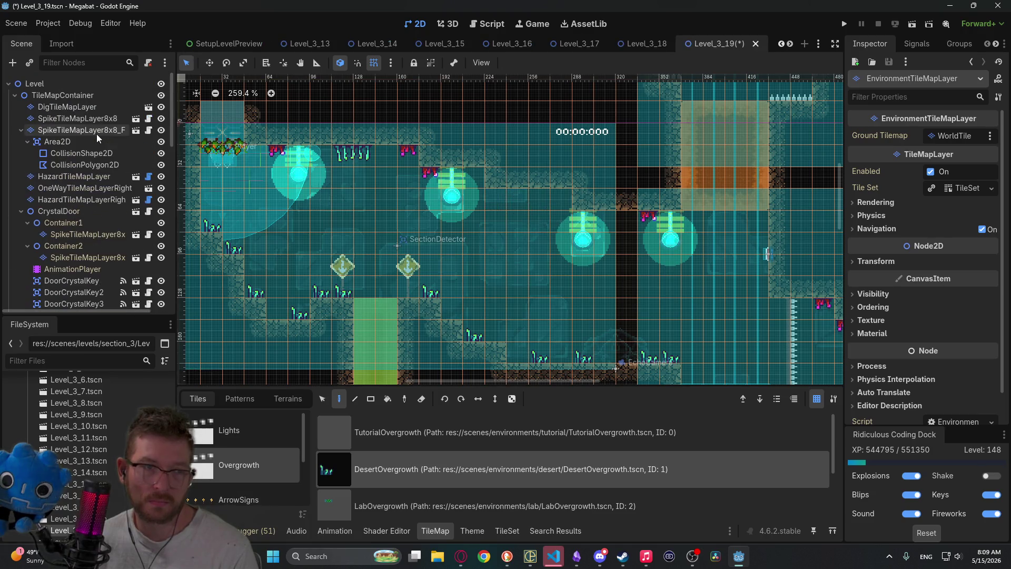
{"action": "scroll", "coordinate": [97, 138], "scroll_direction": "down", "scroll_amount": 5}
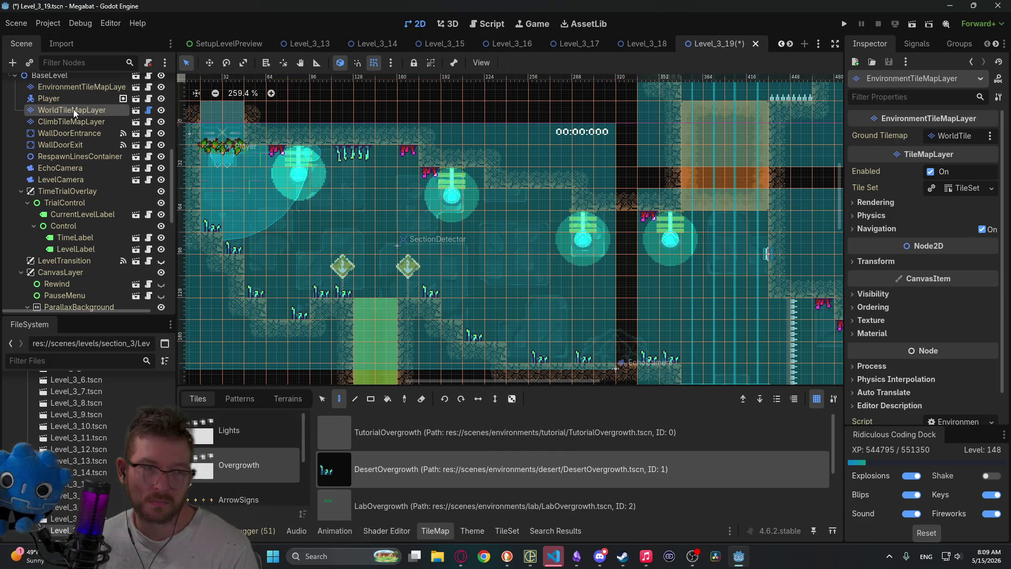
Step: Select WorldTileMapLayer and choose the DESERT terrain, shifting the view down and left
{"action": "left_click", "coordinate": [74, 111]}
{"action": "left_click", "coordinate": [293, 403]}
{"action": "left_click", "coordinate": [241, 453]}
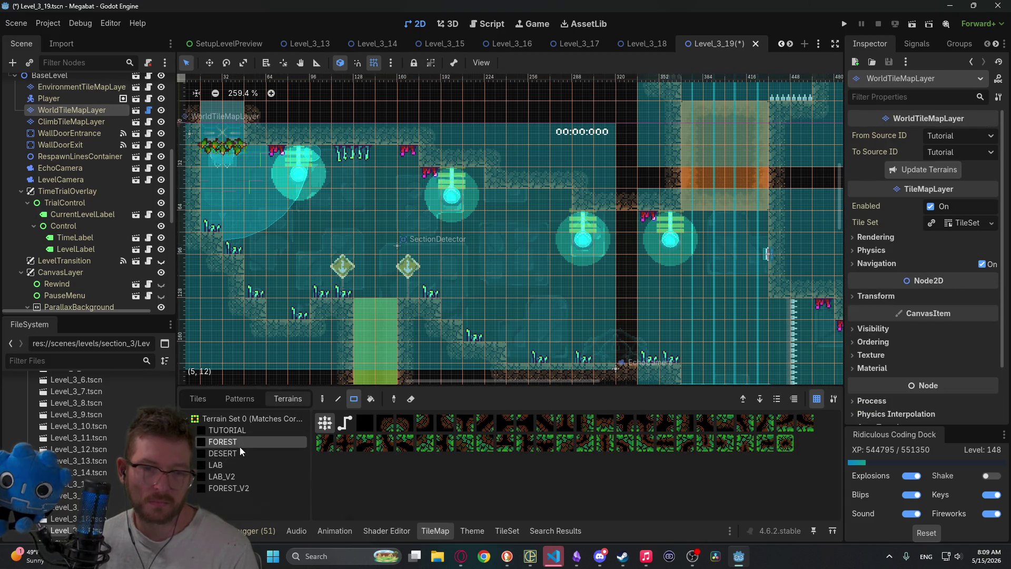
{"action": "left_click_drag", "start_coordinate": [545, 181], "coordinate": [535, 225]}
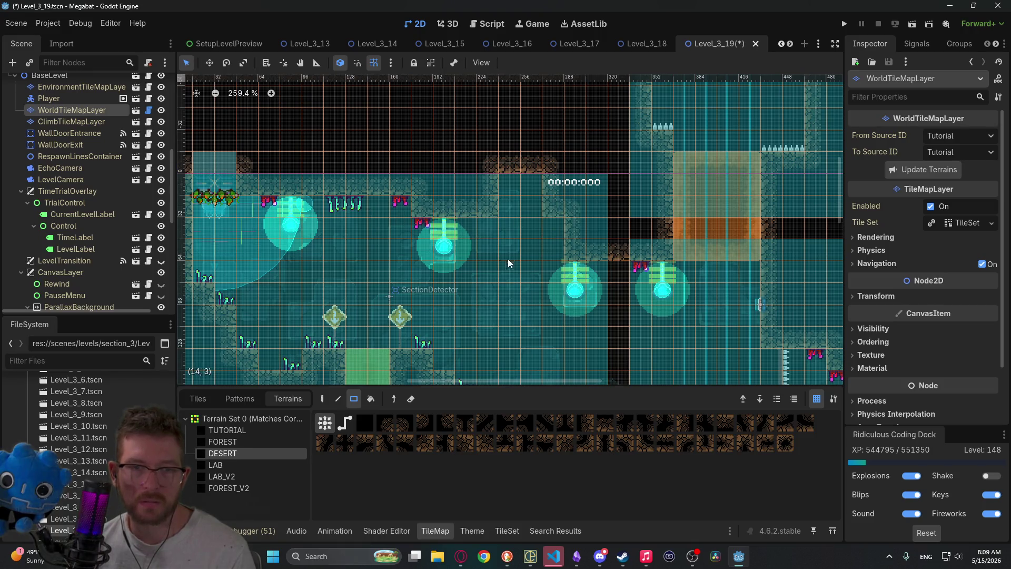
{"action": "scroll", "coordinate": [508, 263], "scroll_direction": "left", "scroll_amount": 3}
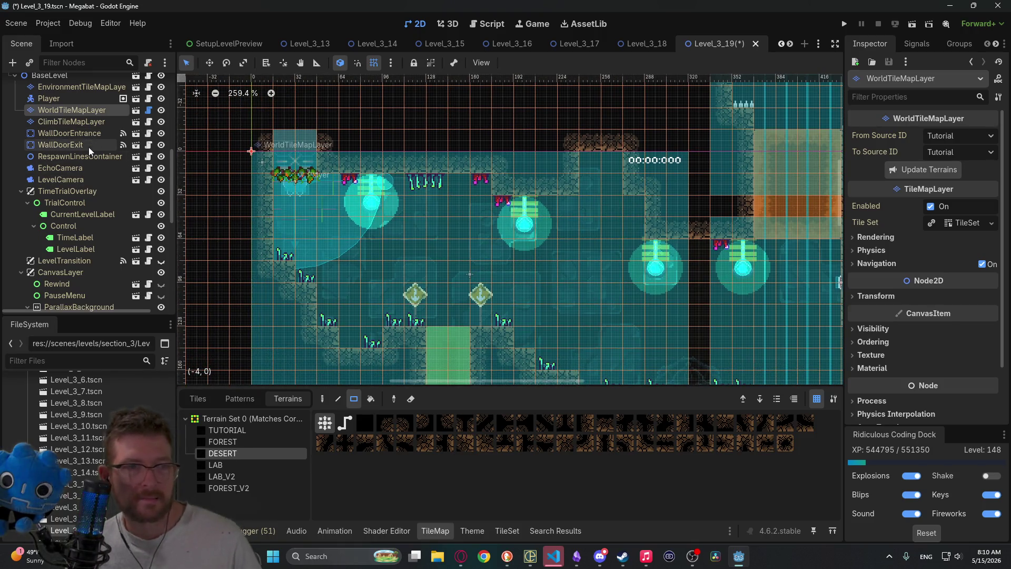
Step: Select both Player and WallDoorEntrance in the Scene tree
{"action": "left_click", "coordinate": [89, 148]}
{"action": "left_click", "coordinate": [79, 134], "text": "shift"}
{"action": "scroll", "coordinate": [69, 147], "scroll_direction": "up", "scroll_amount": 3}
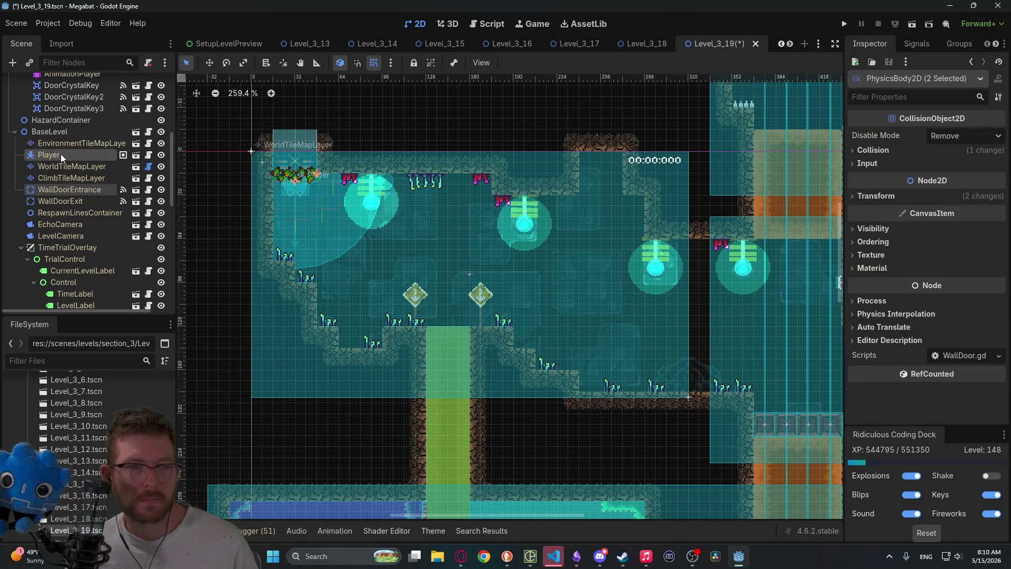
Step: Move the Player and wall door onto the upper-right ledge, nudging them down slightly
{"action": "left_click_drag", "start_coordinate": [354, 186], "coordinate": [656, 207]}
{"action": "scroll", "coordinate": [734, 235], "scroll_direction": "up", "scroll_amount": 4}
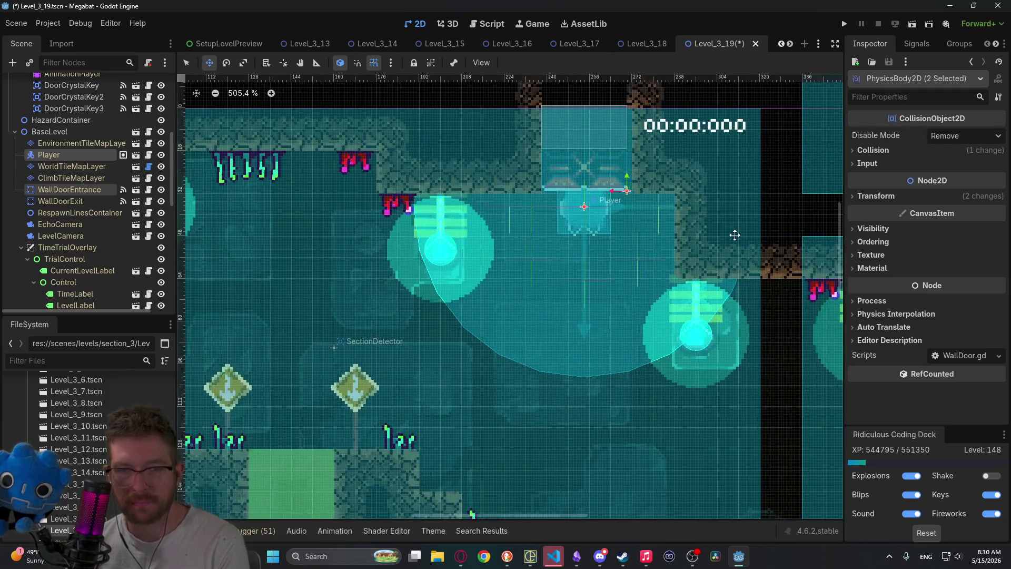
{"action": "key", "text": "Down"}
{"action": "key", "text": "Down"}
{"action": "scroll", "coordinate": [523, 174], "scroll_direction": "down", "scroll_amount": 4}
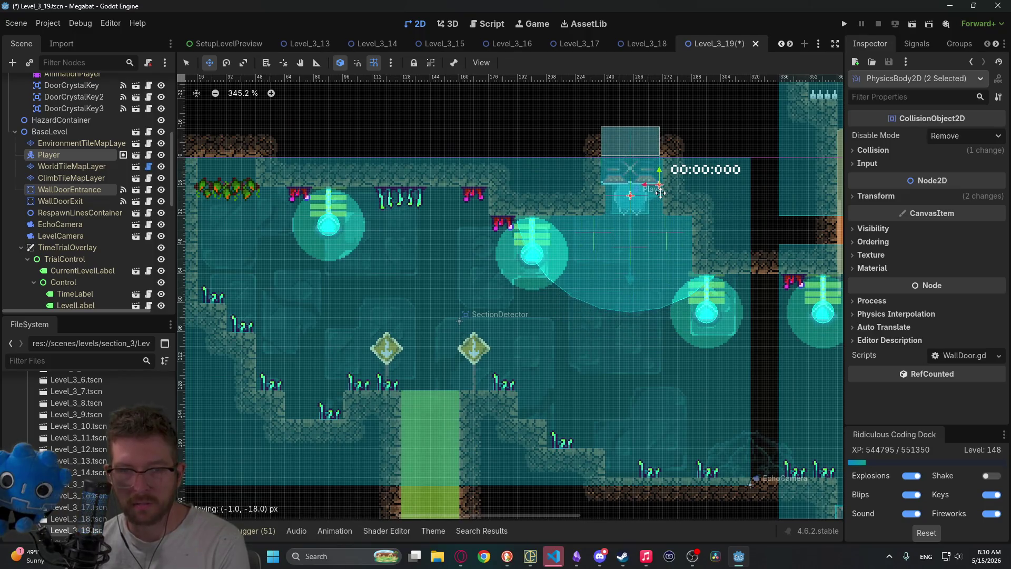
Step: Select ClimbTileMapLayer and its DESERT terrain
{"action": "scroll", "coordinate": [662, 214], "scroll_direction": "up", "scroll_amount": 6}
{"action": "scroll", "coordinate": [717, 210], "scroll_direction": "down", "scroll_amount": 9}
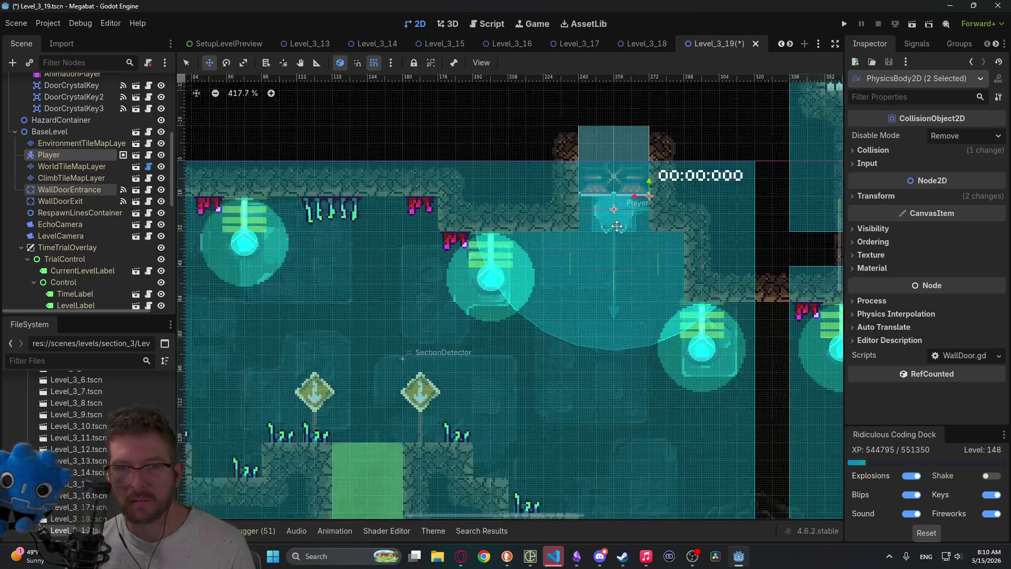
{"action": "left_click", "coordinate": [80, 178]}
{"action": "left_click", "coordinate": [227, 467]}
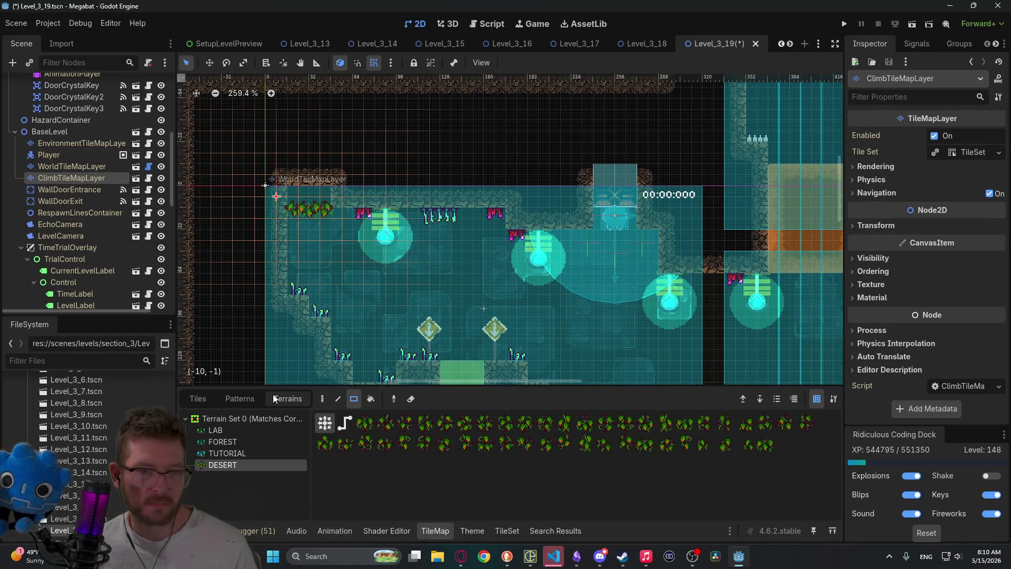
Step: Paint desert climbing vines beside the door, then a DESERT terrain rectangle on WorldTileMapLayer around the opening
{"action": "left_click_drag", "start_coordinate": [599, 210], "coordinate": [636, 208]}
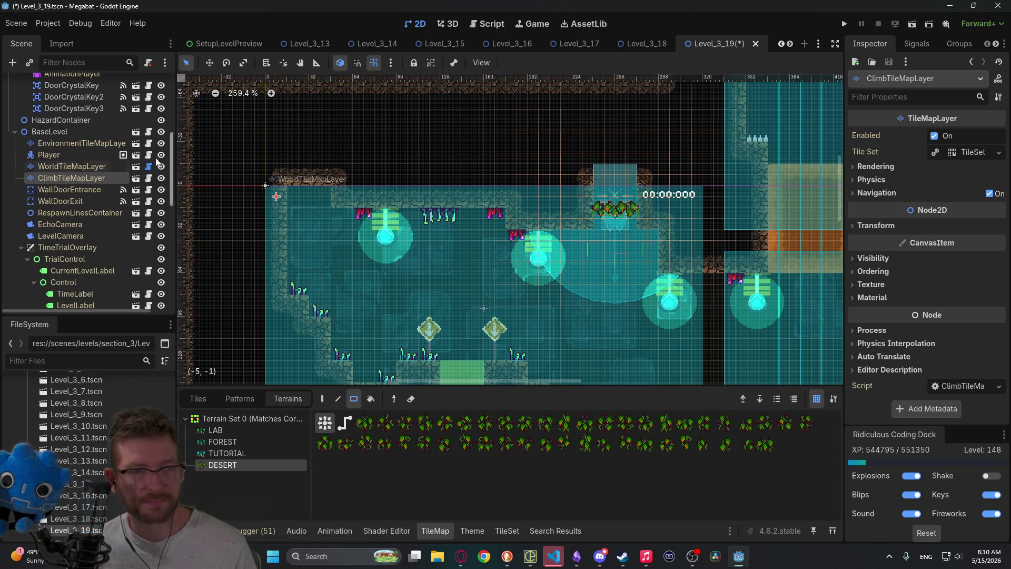
{"action": "scroll", "coordinate": [49, 126], "scroll_direction": "up", "scroll_amount": 4}
{"action": "left_click", "coordinate": [67, 279]}
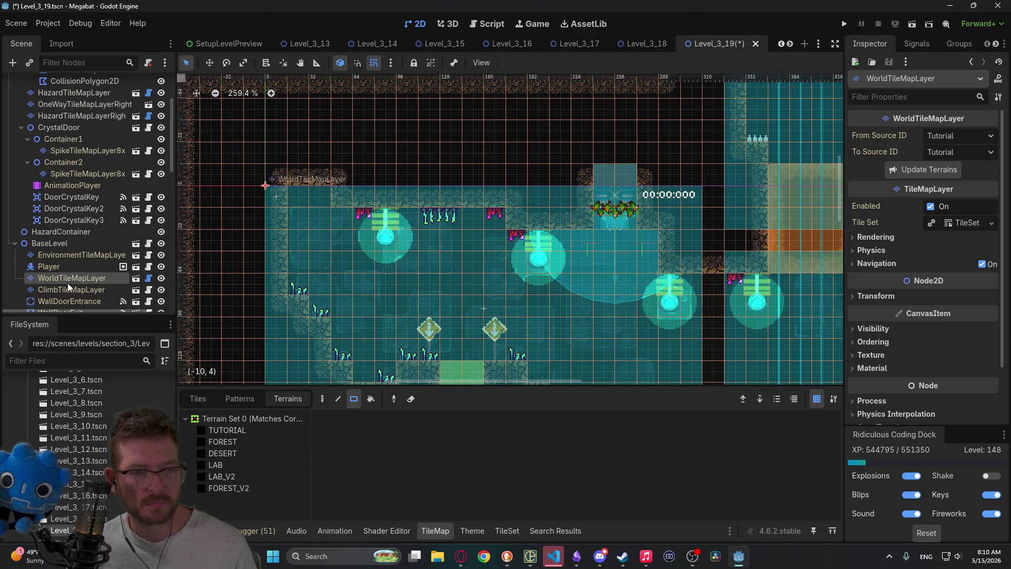
{"action": "left_click", "coordinate": [217, 451]}
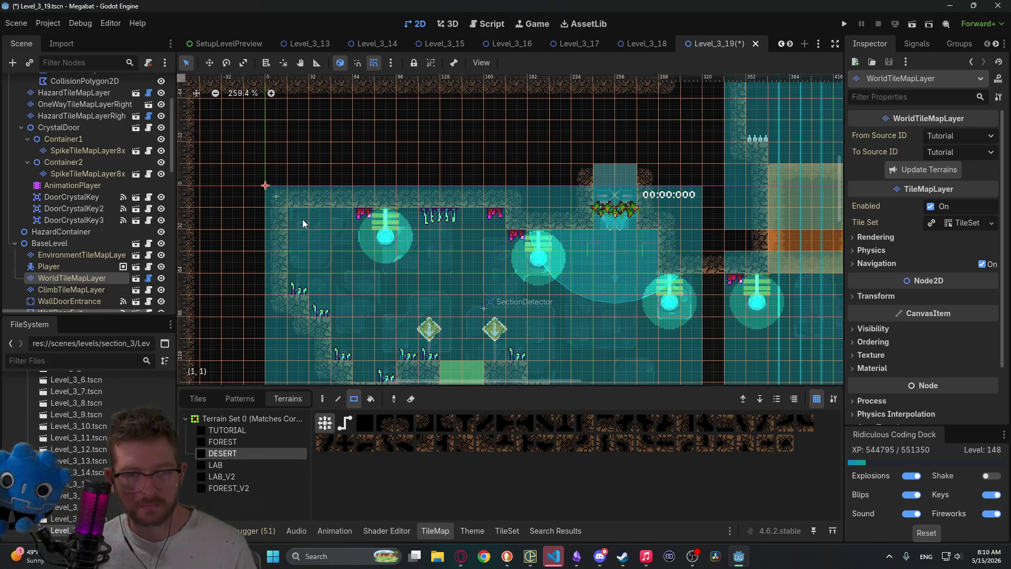
{"action": "left_click_drag", "start_coordinate": [572, 212], "coordinate": [594, 222]}
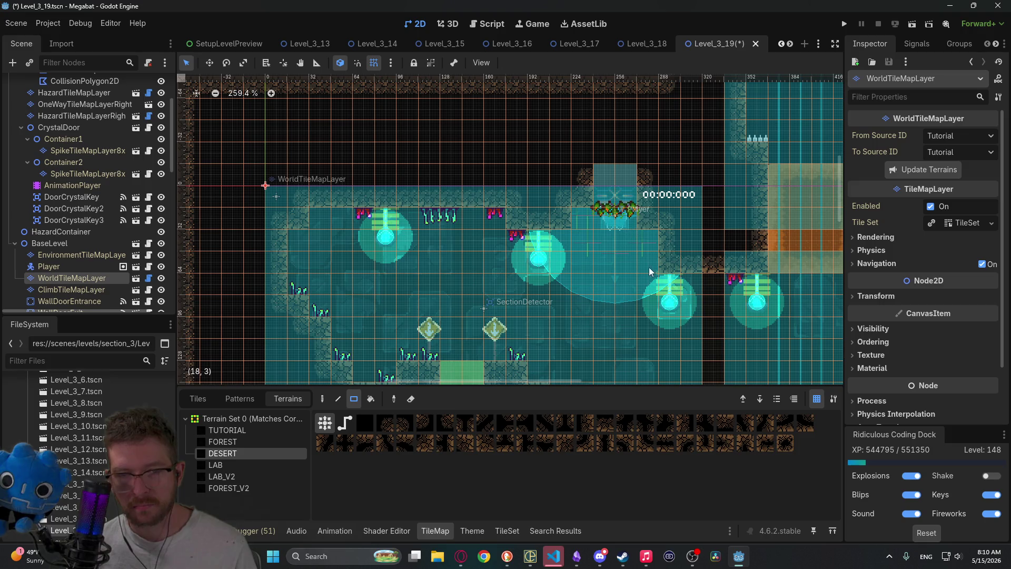
Step: Look over the painted opening and select EnvironmentTileMapLayer
{"action": "scroll", "coordinate": [649, 271], "scroll_direction": "down", "scroll_amount": 2}
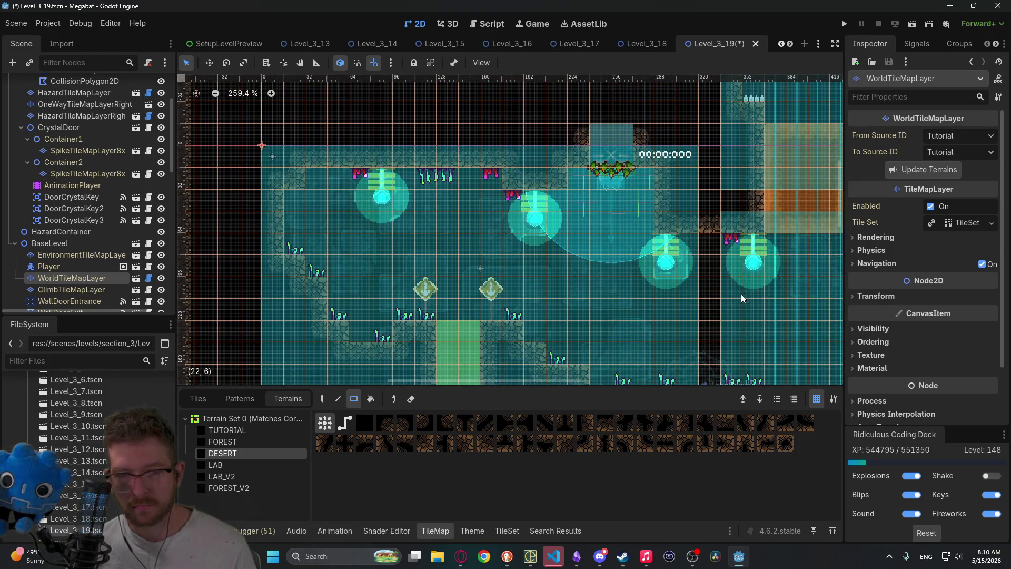
{"action": "scroll", "coordinate": [683, 236], "scroll_direction": "down", "scroll_amount": 2}
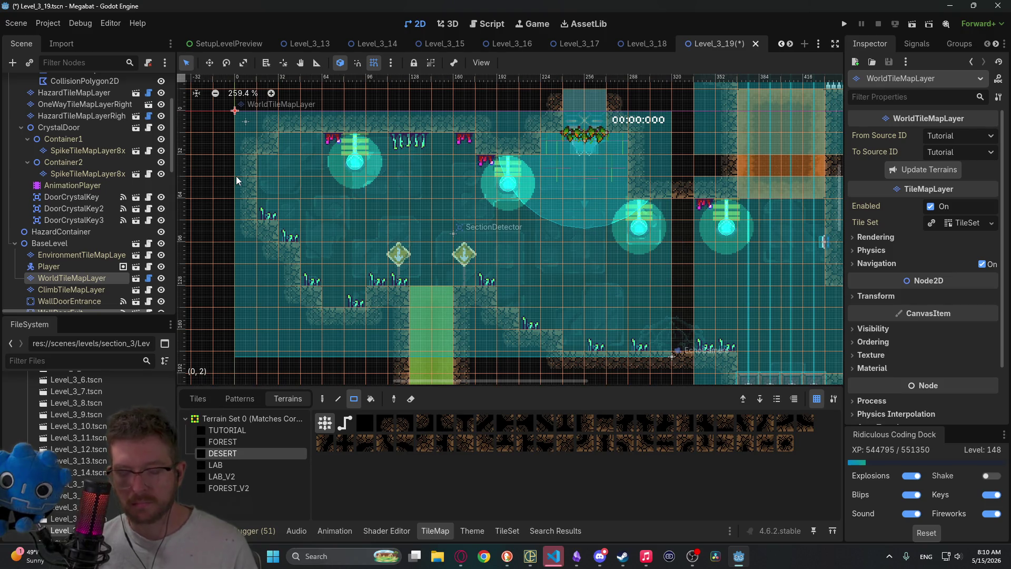
{"action": "scroll", "coordinate": [84, 260], "scroll_direction": "up", "scroll_amount": 3}
{"action": "scroll", "coordinate": [84, 260], "scroll_direction": "down", "scroll_amount": 5}
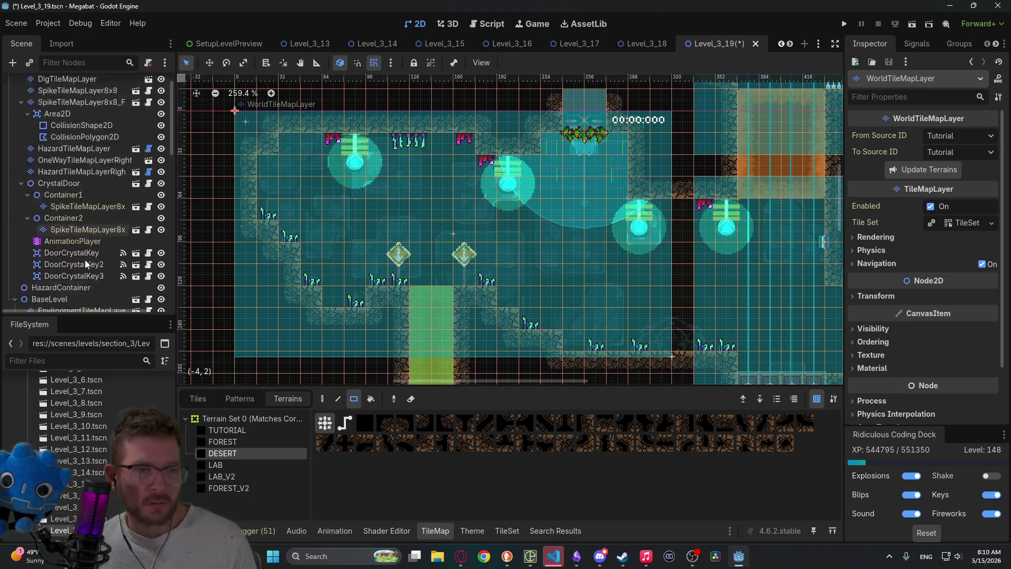
{"action": "left_click", "coordinate": [96, 228]}
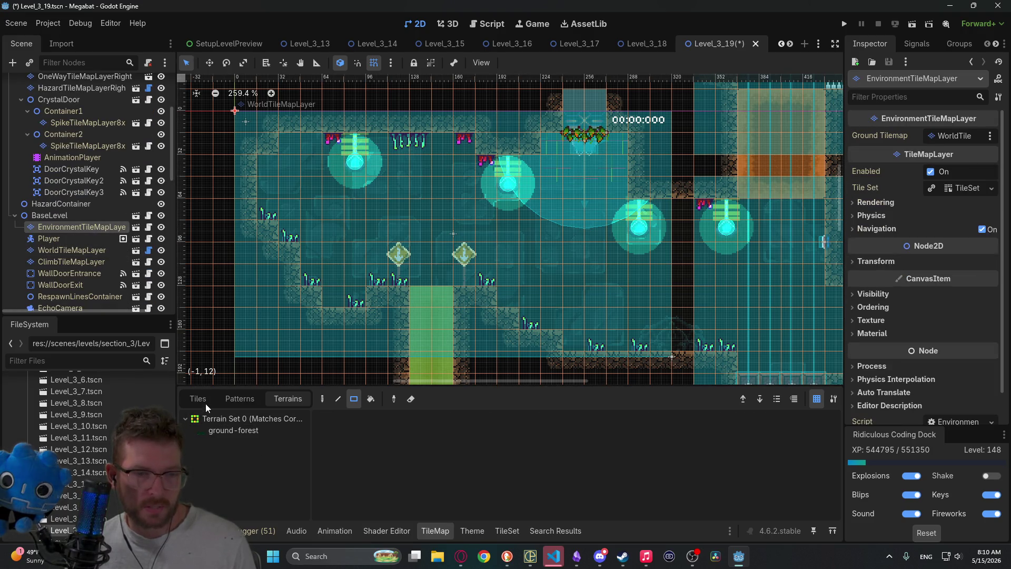
Step: Choose the DesertForegroundVineSmall tile from the CeilingOvergrowth scene collection
{"action": "left_click", "coordinate": [200, 399]}
{"action": "scroll", "coordinate": [459, 504], "scroll_direction": "down", "scroll_amount": 1}
{"action": "scroll", "coordinate": [209, 476], "scroll_direction": "down", "scroll_amount": 2}
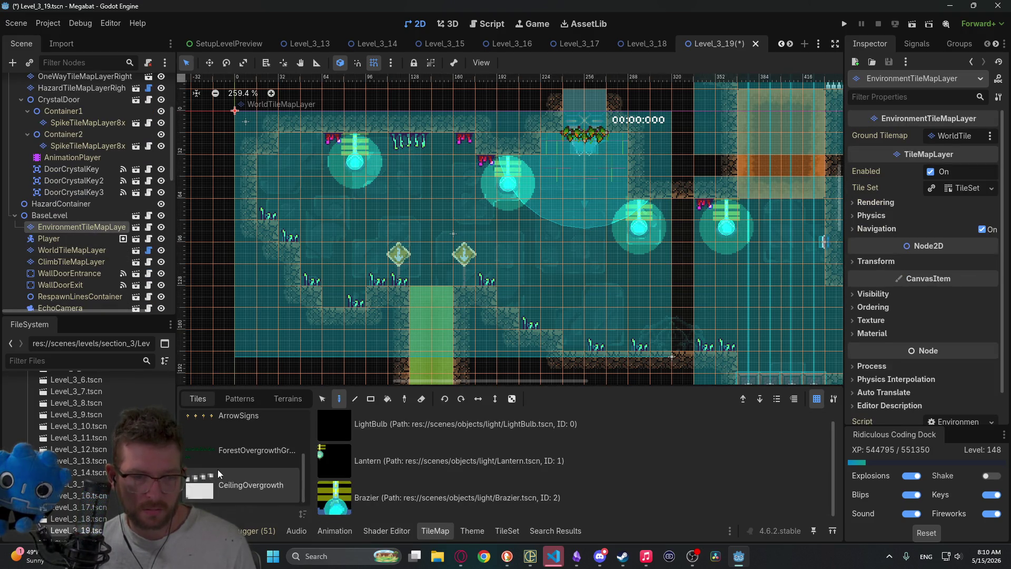
{"action": "left_click", "coordinate": [225, 484]}
{"action": "scroll", "coordinate": [413, 495], "scroll_direction": "down", "scroll_amount": 4}
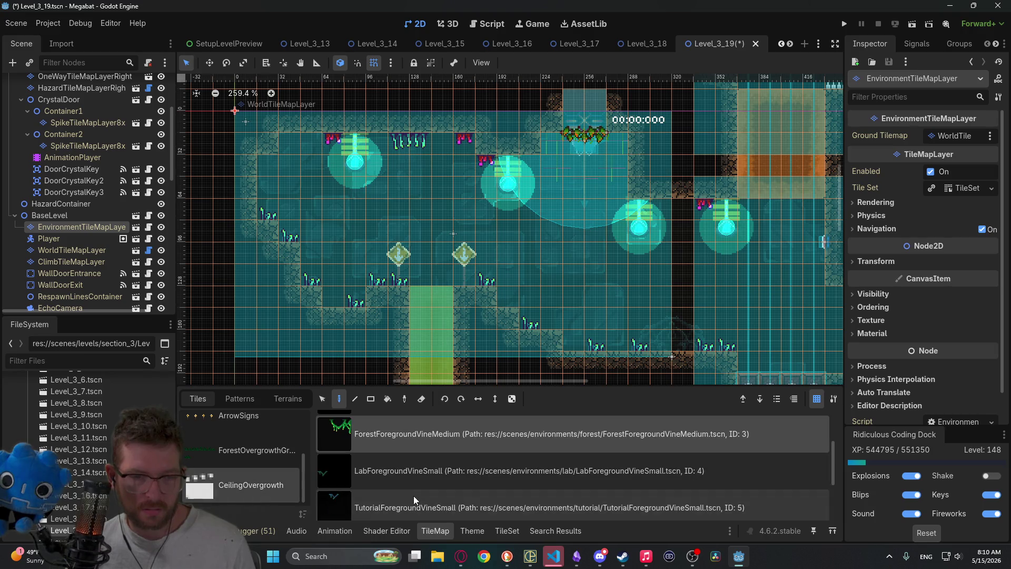
{"action": "left_click", "coordinate": [410, 467]}
{"action": "left_click", "coordinate": [411, 505]}
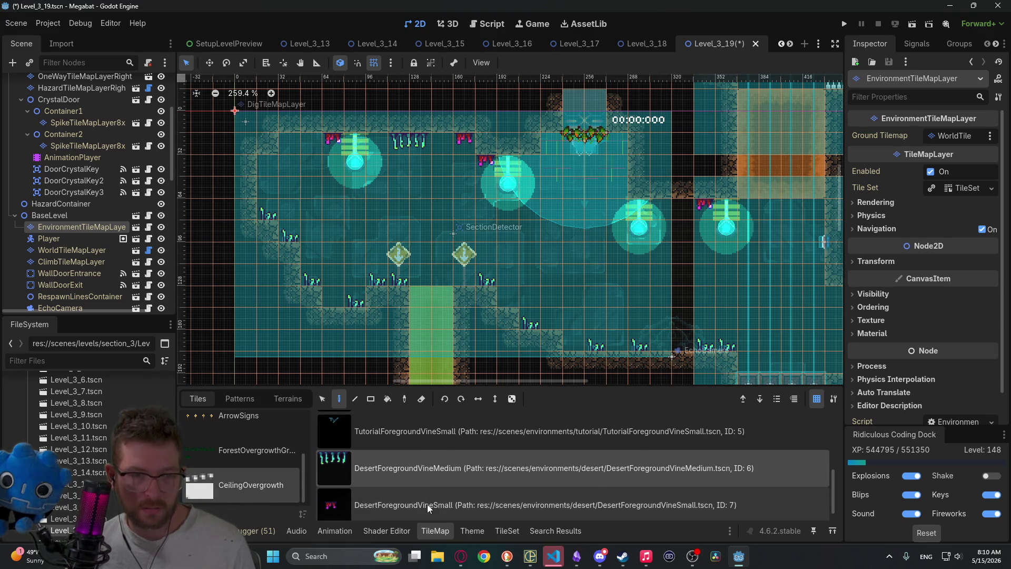
Step: Place three small desert vines on the ceiling, save Level_3_19 and run it
{"action": "left_click", "coordinate": [262, 160]}
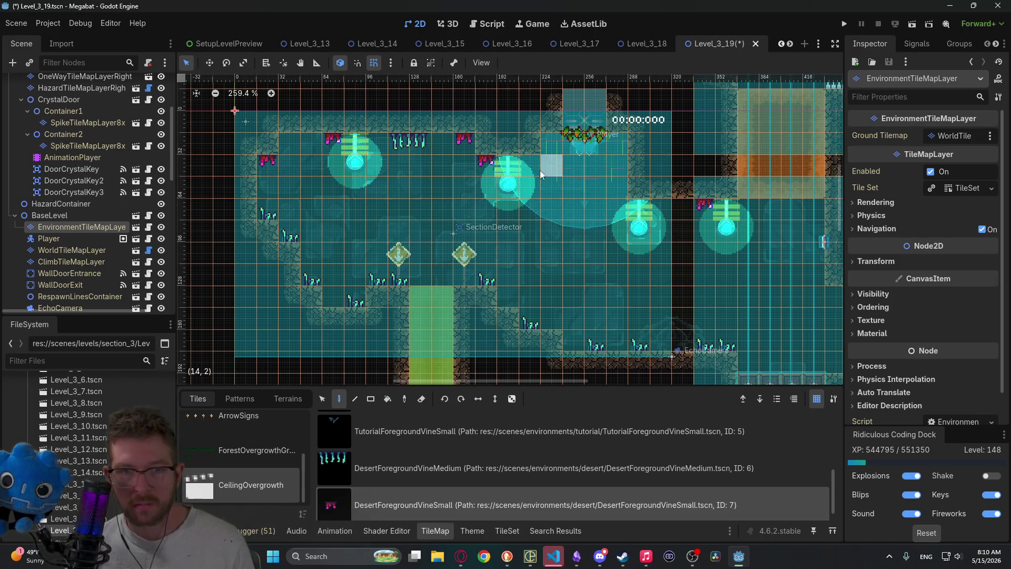
{"action": "left_click", "coordinate": [616, 139]}
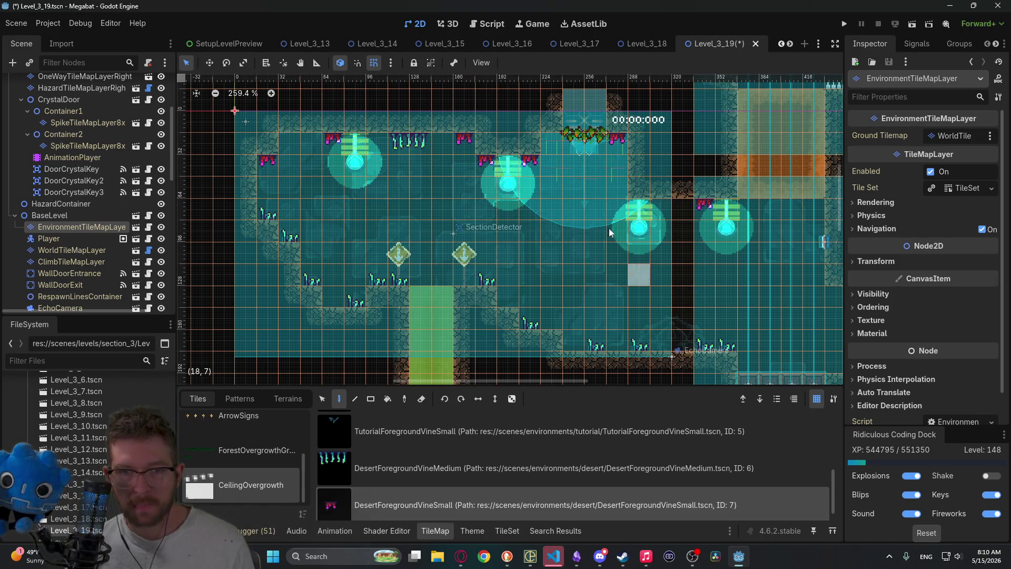
{"action": "left_click", "coordinate": [552, 141]}
{"action": "key", "text": "ctrl+s"}
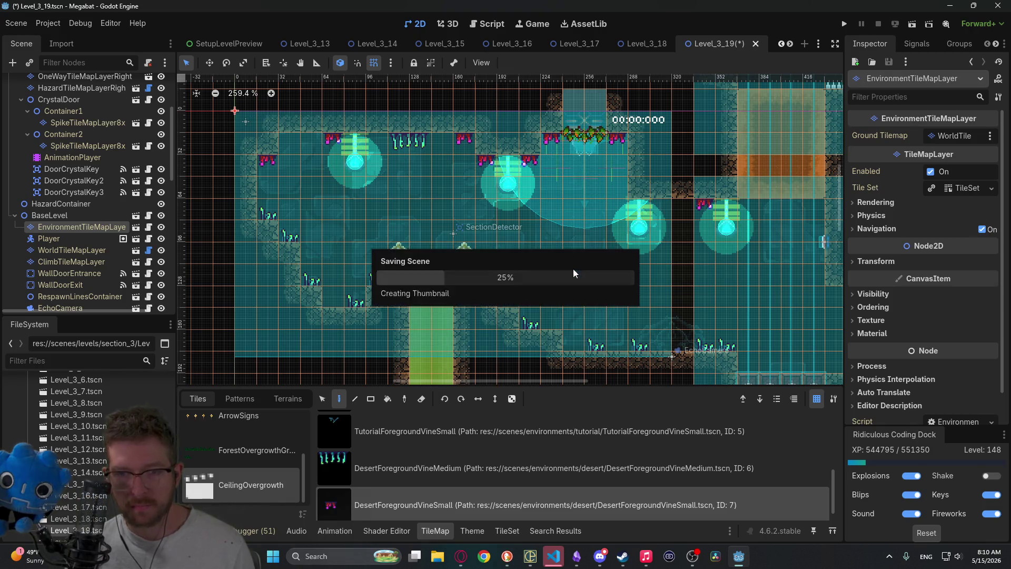
{"action": "left_click", "coordinate": [912, 23]}
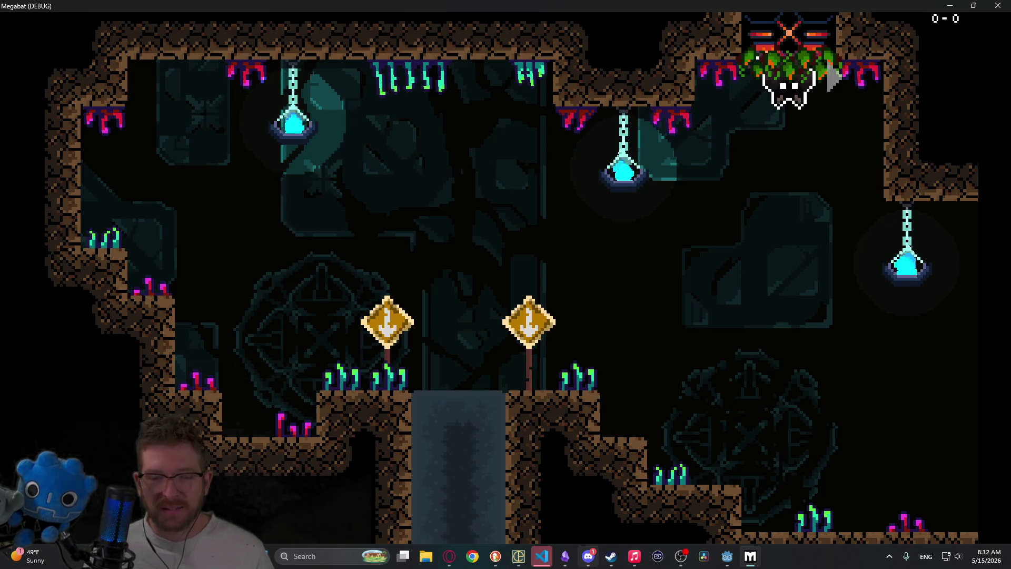
Step: Playtest the retiled Level_3_19 in the debug game window before Discord comes to the front
{"action": "mouse_move", "coordinate": [611, 556]}
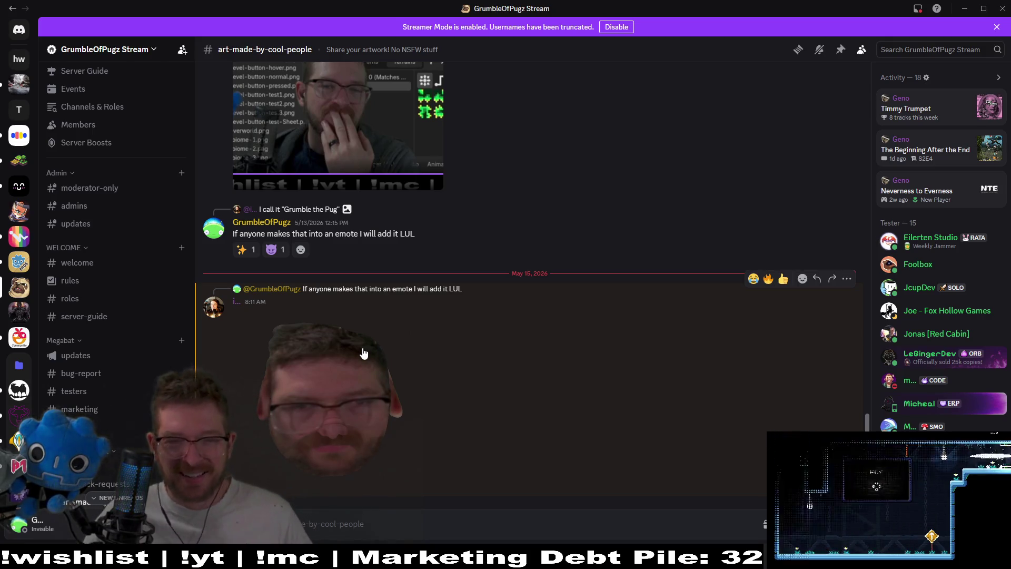
Step: Minimize Discord to bring the Megabat debug window back to the front
{"action": "left_click", "coordinate": [955, 9]}
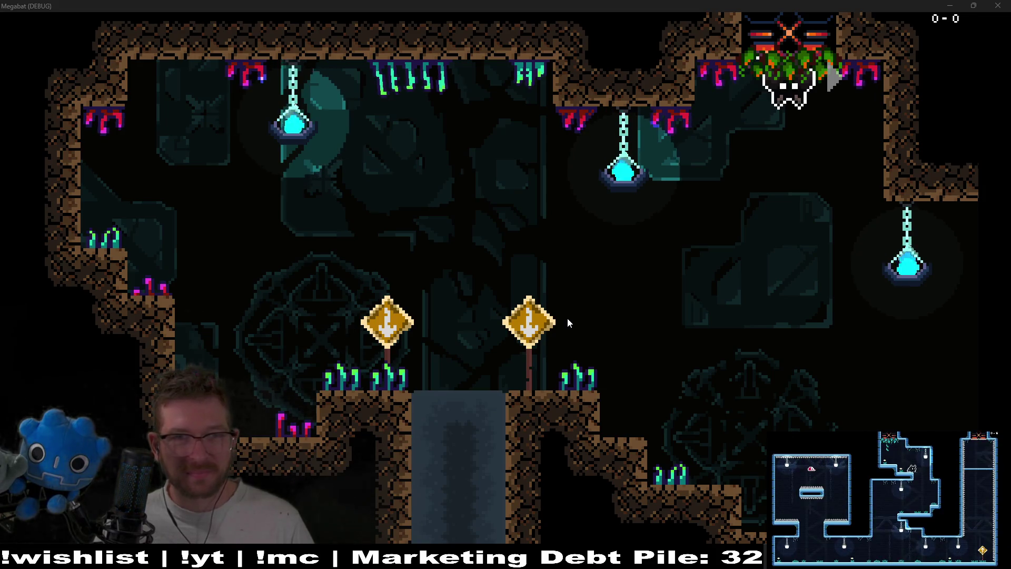
Step: Close the running game and open the TileMap panel for EnvironmentTileMapLayer
{"action": "left_click", "coordinate": [998, 5]}
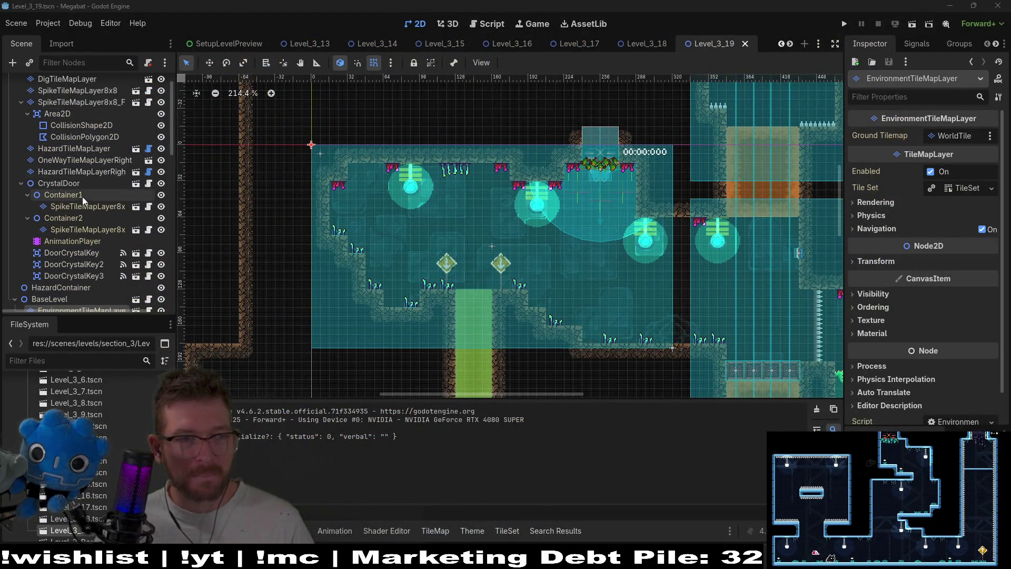
{"action": "scroll", "coordinate": [82, 197], "scroll_direction": "down", "scroll_amount": 6}
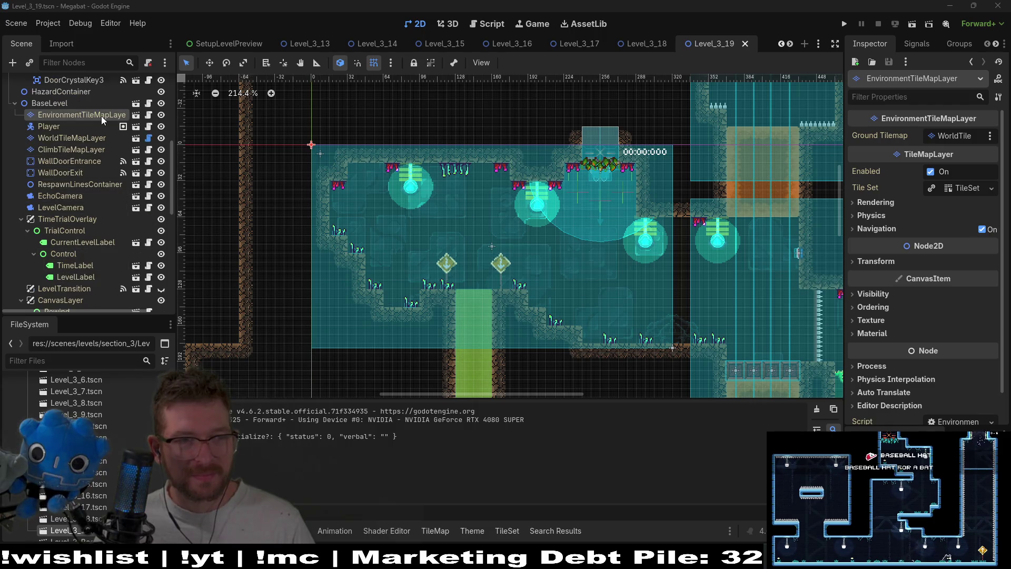
{"action": "left_click", "coordinate": [80, 125]}
{"action": "left_click", "coordinate": [90, 115]}
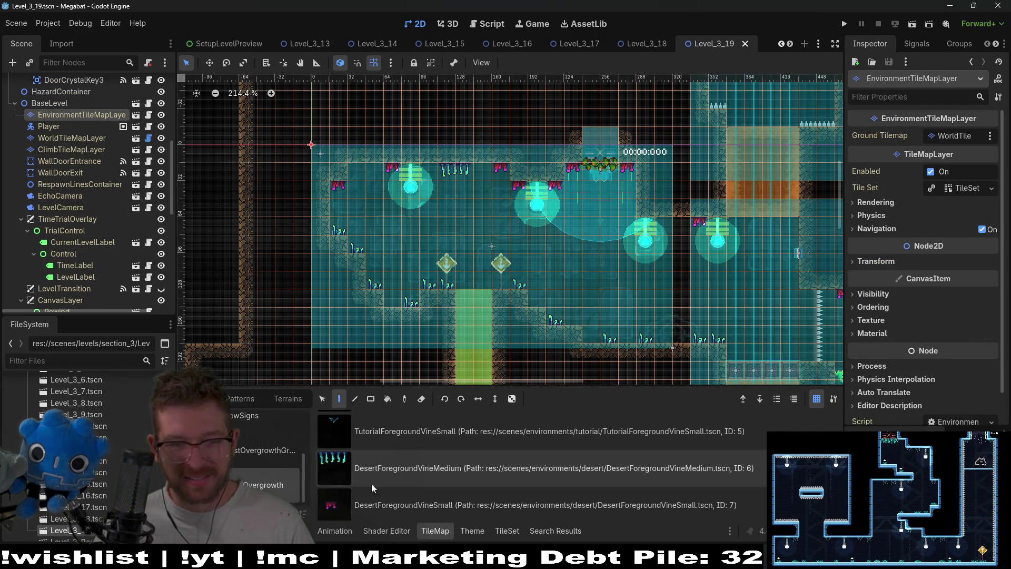
Step: Place two Brazier light tiles near the top-left ceiling of the first room
{"action": "scroll", "coordinate": [362, 471], "scroll_direction": "down", "scroll_amount": 1}
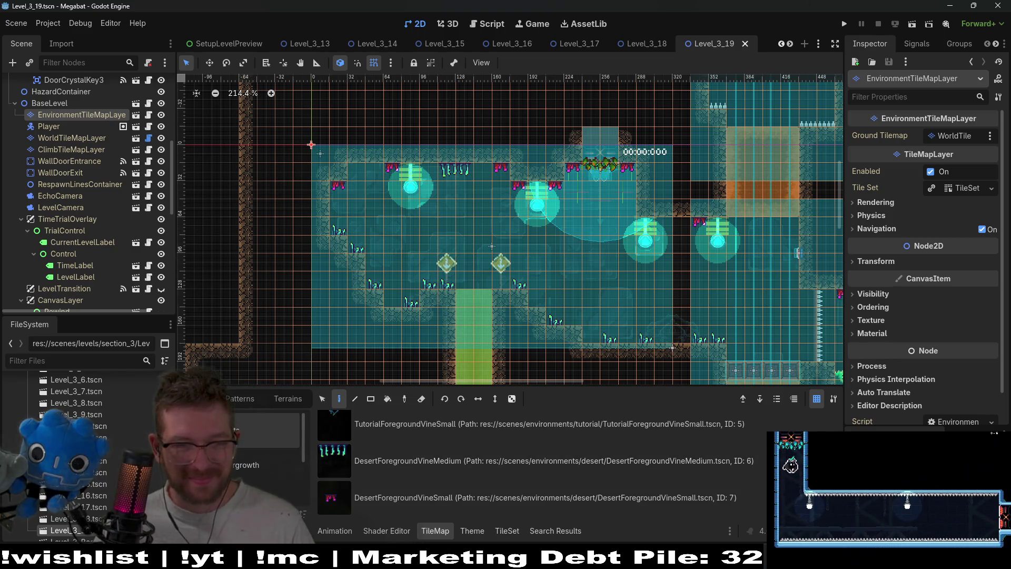
{"action": "left_click", "coordinate": [263, 433]}
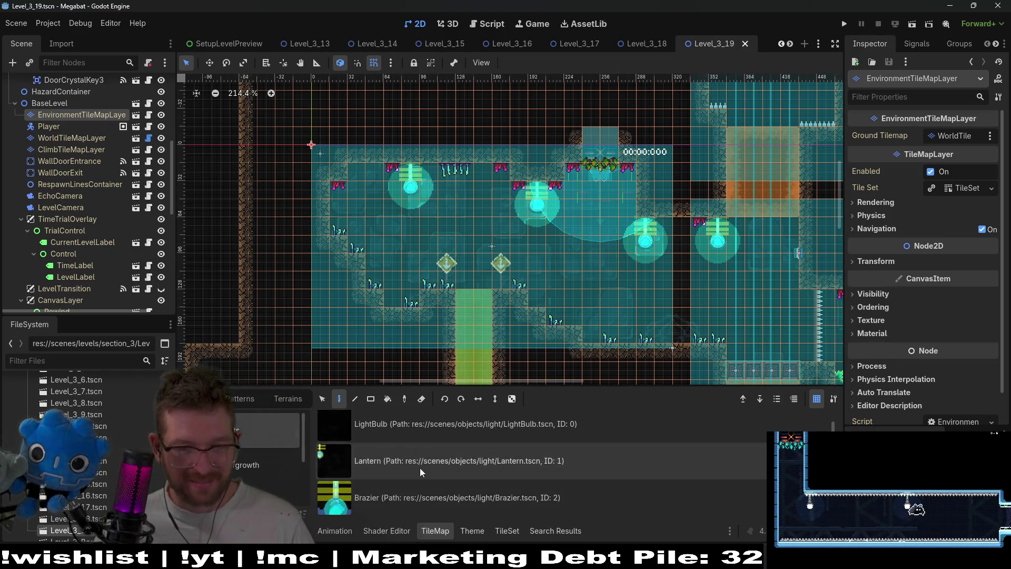
{"action": "left_click", "coordinate": [408, 498]}
{"action": "left_click", "coordinate": [422, 175]}
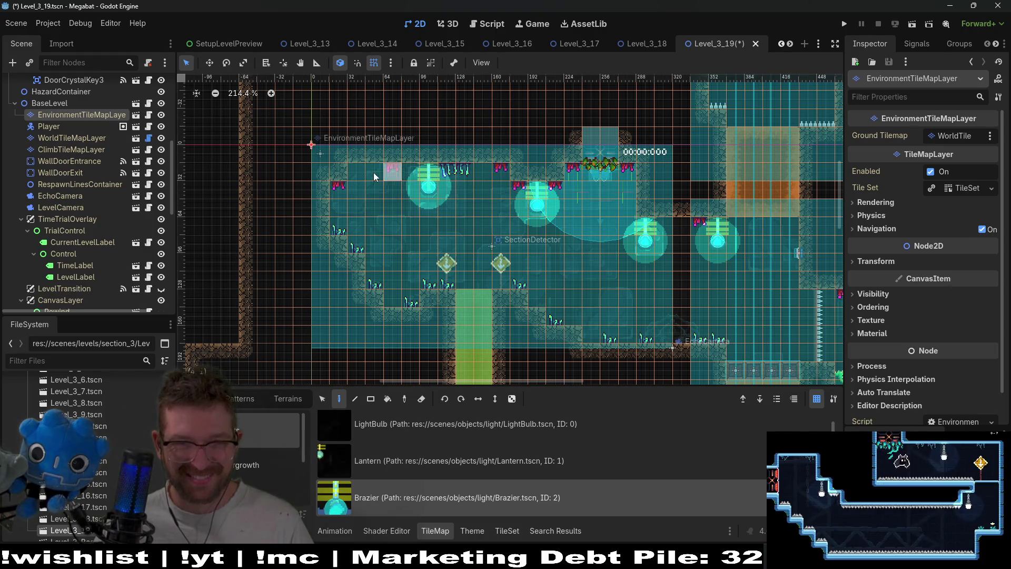
{"action": "left_click", "coordinate": [353, 167]}
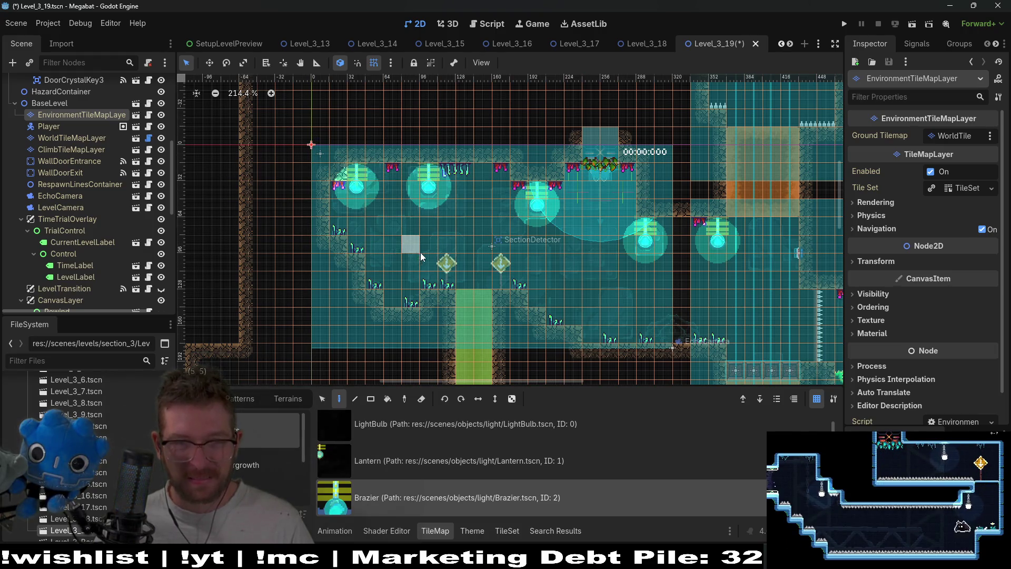
Step: Save the Level_3_19 scene with Ctrl+S
{"action": "scroll", "coordinate": [492, 204], "scroll_direction": "up", "scroll_amount": 4}
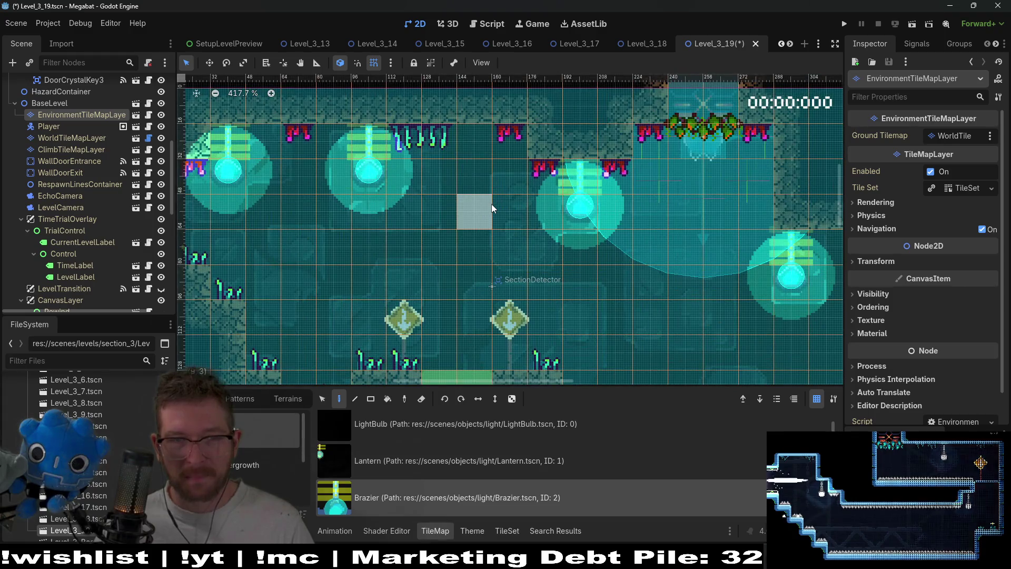
{"action": "scroll", "coordinate": [491, 204], "scroll_direction": "down", "scroll_amount": 4}
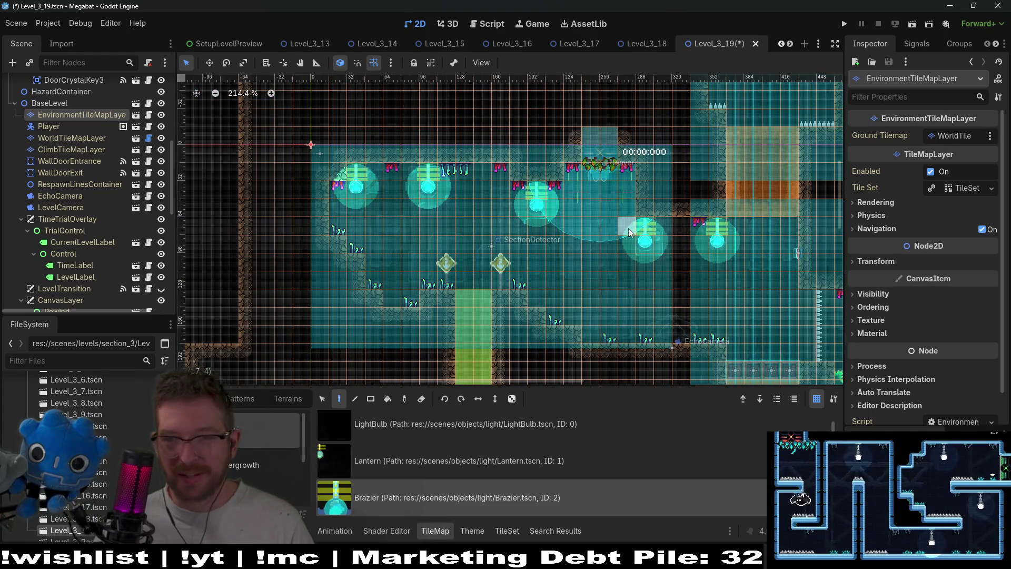
{"action": "key", "text": "ctrl+s"}
{"action": "scroll", "coordinate": [623, 232], "scroll_direction": "down", "scroll_amount": 2}
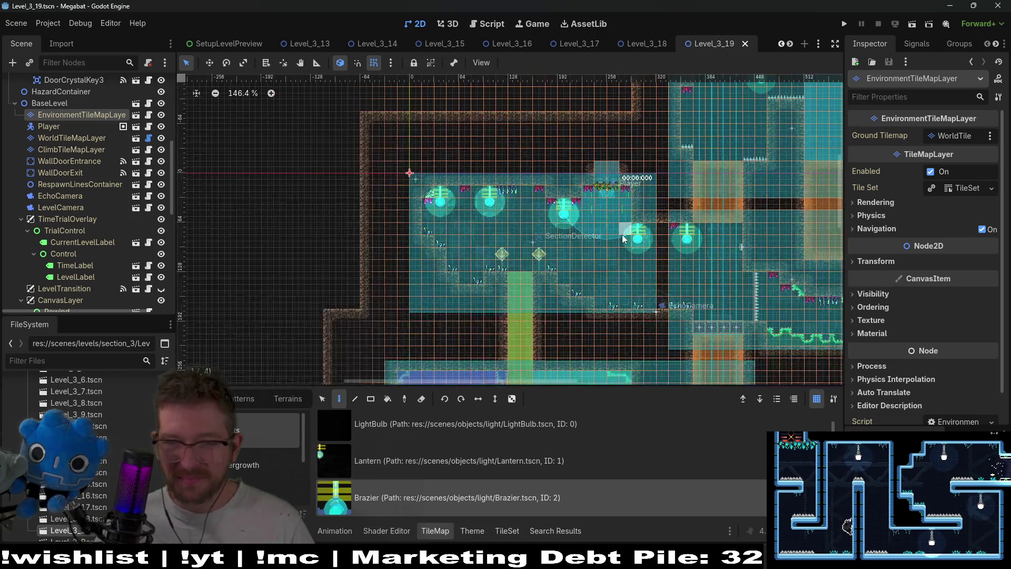
Step: Look over the brazier-lit level rooms, then switch to the SetupLevelPreview scene tab
{"action": "scroll", "coordinate": [621, 234], "scroll_direction": "up", "scroll_amount": 5}
{"action": "scroll", "coordinate": [598, 258], "scroll_direction": "right", "scroll_amount": 8}
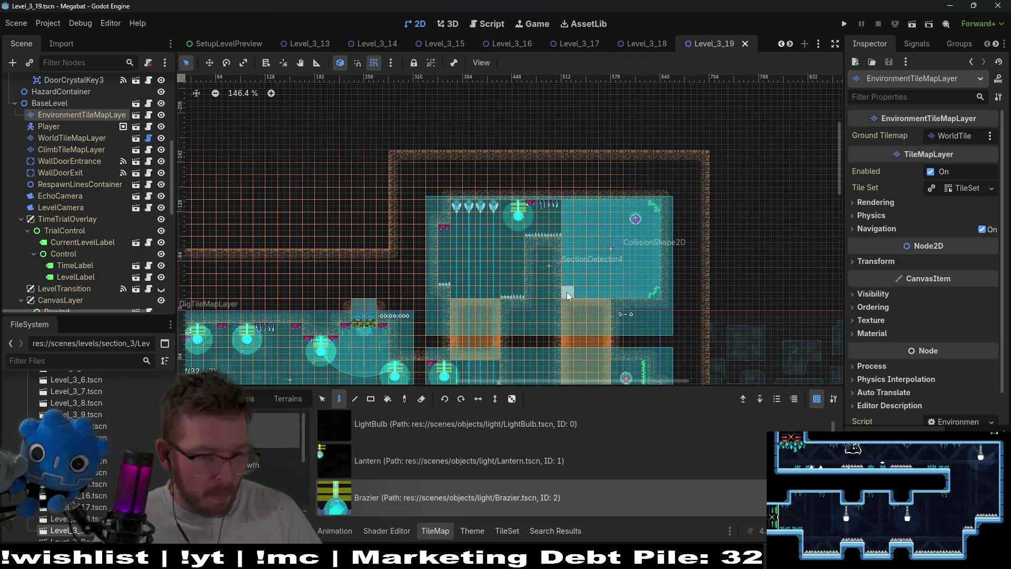
{"action": "scroll", "coordinate": [561, 283], "scroll_direction": "down", "scroll_amount": 4}
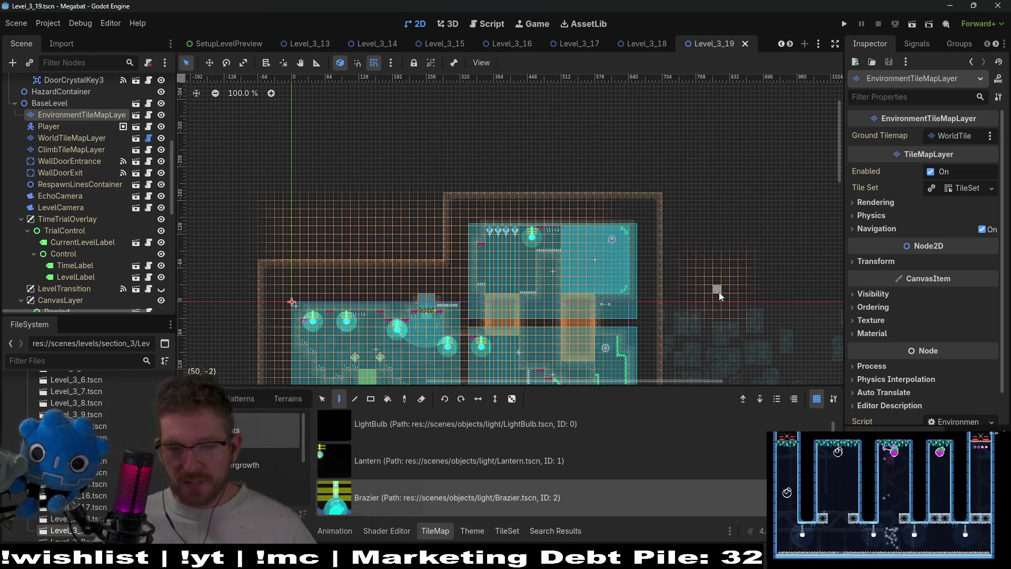
{"action": "scroll", "coordinate": [612, 242], "scroll_direction": "up", "scroll_amount": 4}
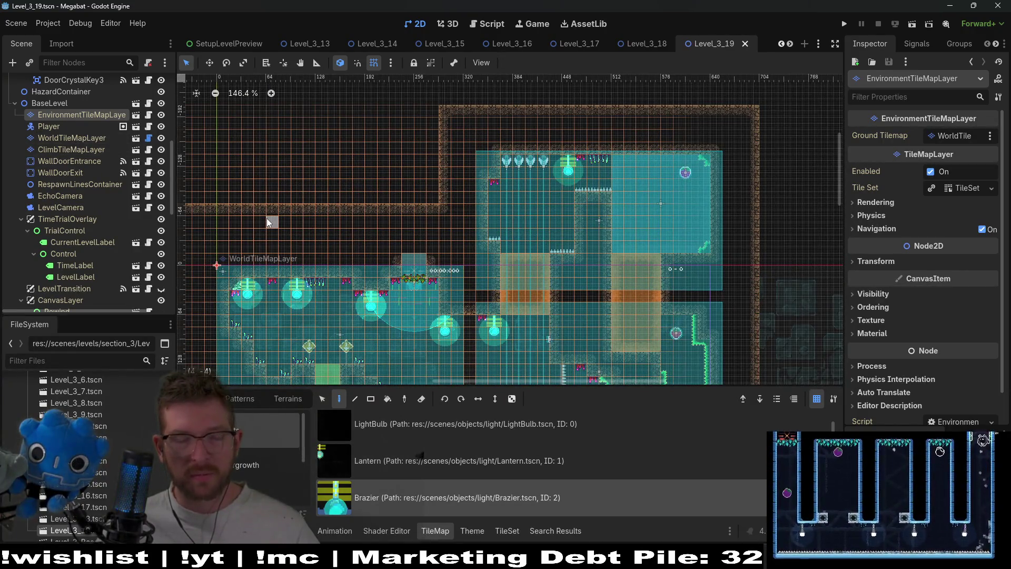
{"action": "scroll", "coordinate": [476, 217], "scroll_direction": "down", "scroll_amount": 3}
{"action": "scroll", "coordinate": [476, 218], "scroll_direction": "up", "scroll_amount": 2}
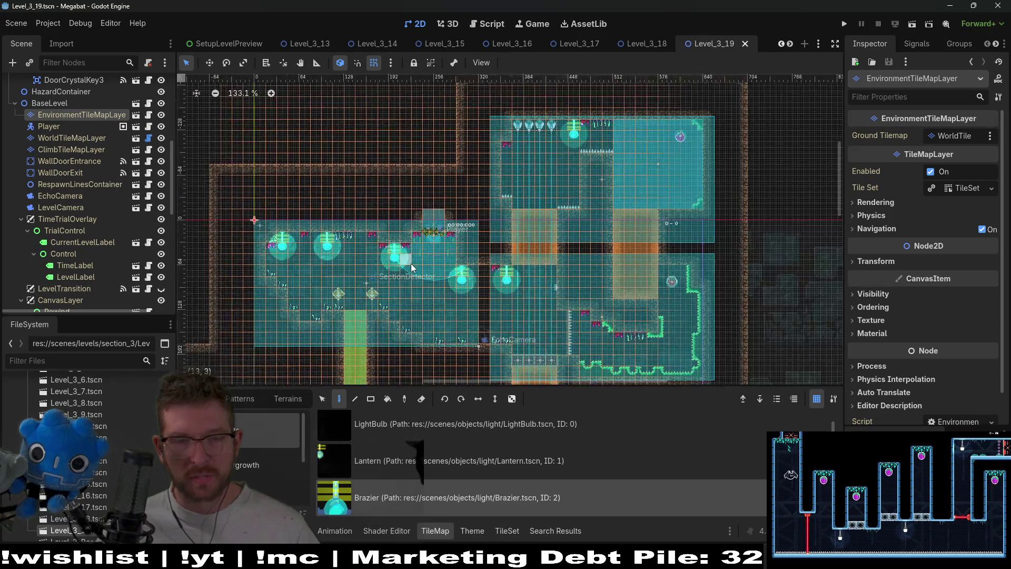
{"action": "scroll", "coordinate": [513, 240], "scroll_direction": "up", "scroll_amount": 2}
{"action": "left_click_drag", "start_coordinate": [513, 240], "coordinate": [560, 207]}
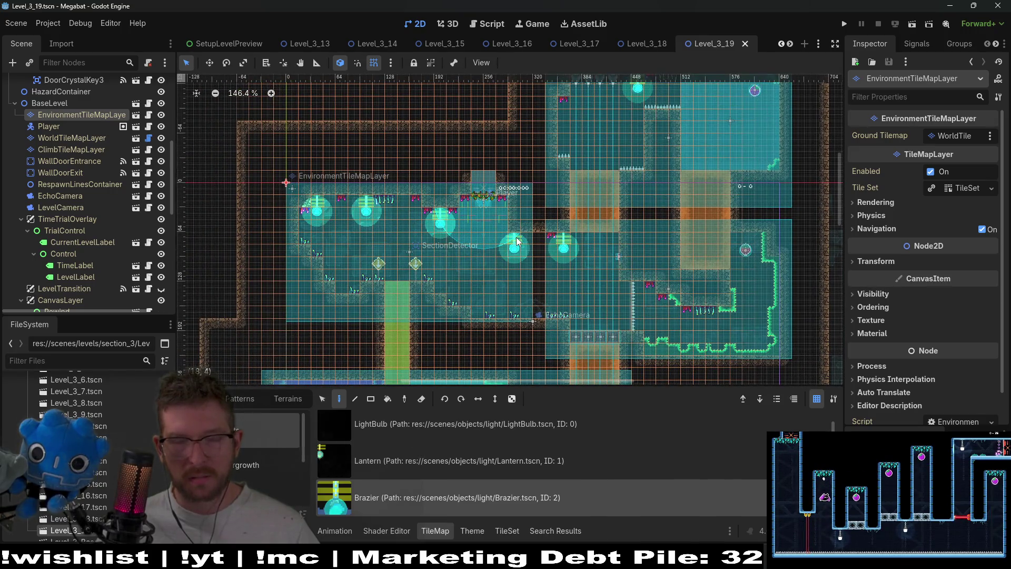
{"action": "left_click", "coordinate": [238, 40]}
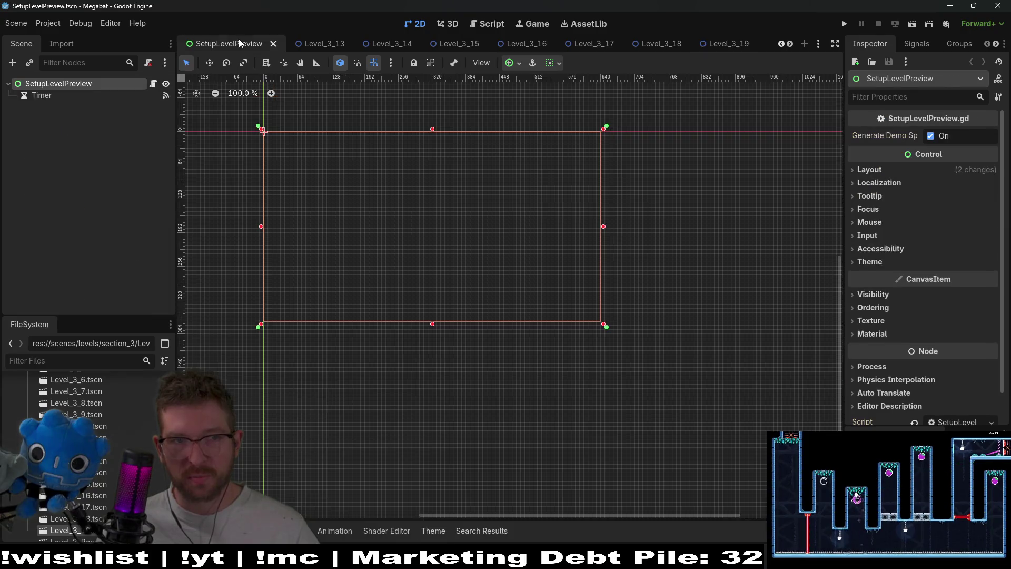
{"action": "left_click", "coordinate": [65, 95]}
{"action": "left_click", "coordinate": [71, 84]}
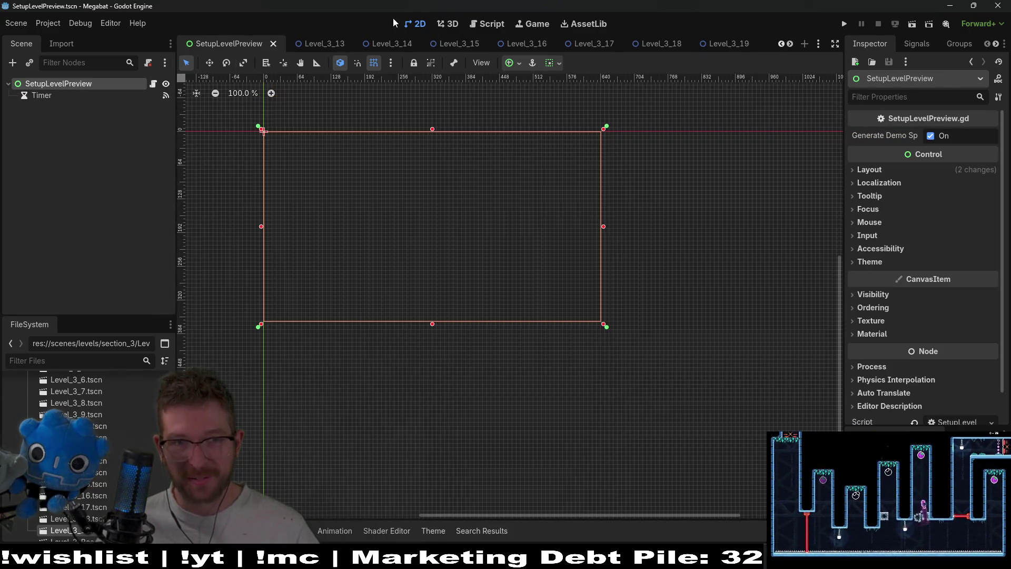
{"action": "left_click", "coordinate": [477, 21]}
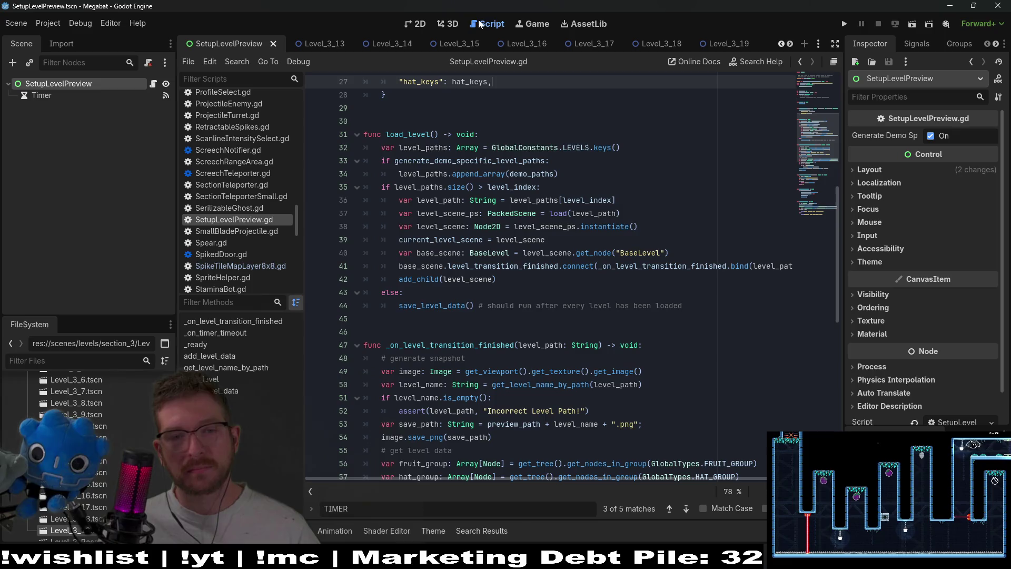
{"action": "left_click", "coordinate": [418, 25]}
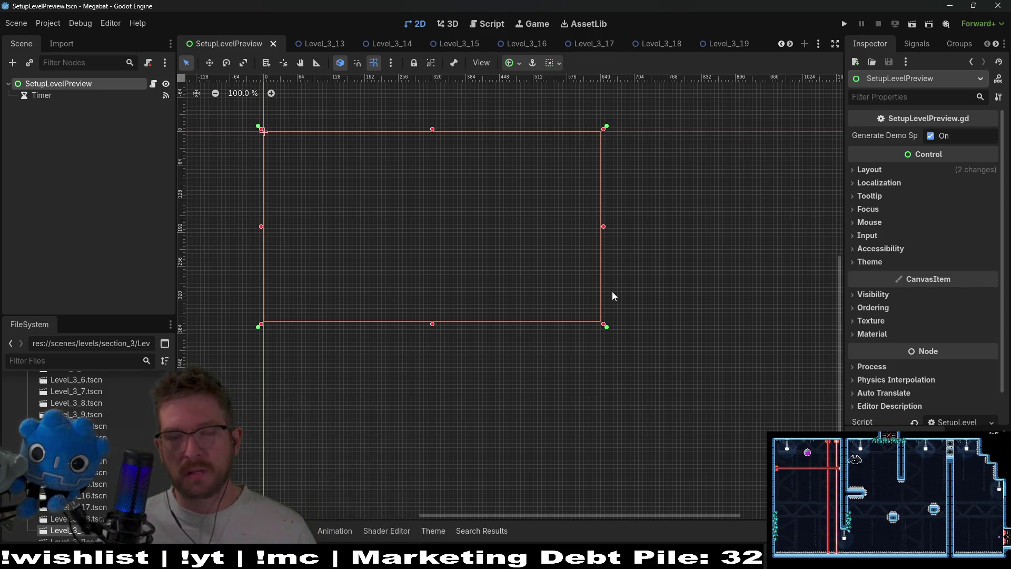
{"action": "left_click", "coordinate": [51, 24]}
{"action": "left_click", "coordinate": [84, 40]}
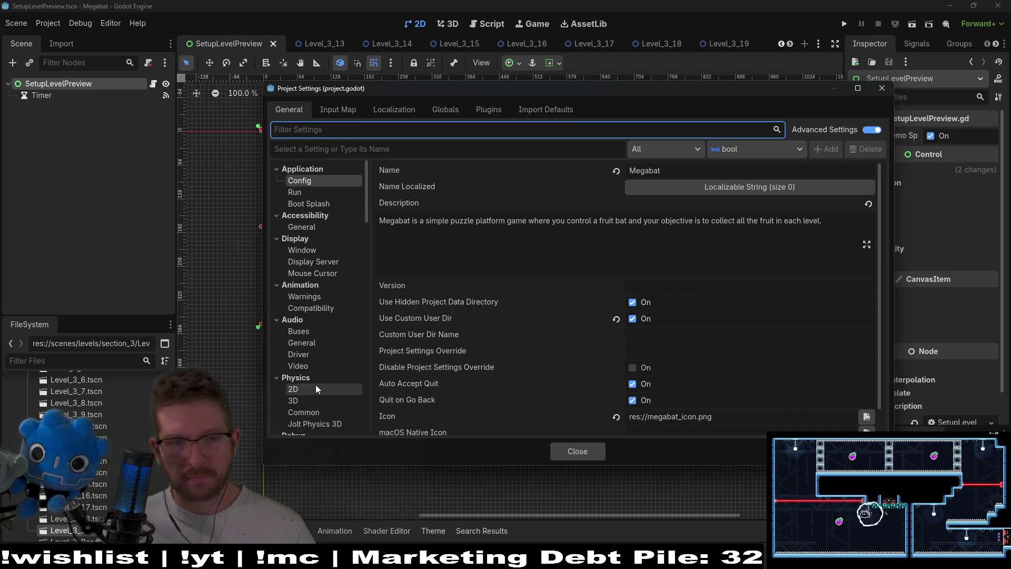
{"action": "scroll", "coordinate": [316, 389], "scroll_direction": "down", "scroll_amount": 6}
{"action": "scroll", "coordinate": [316, 389], "scroll_direction": "up", "scroll_amount": 6}
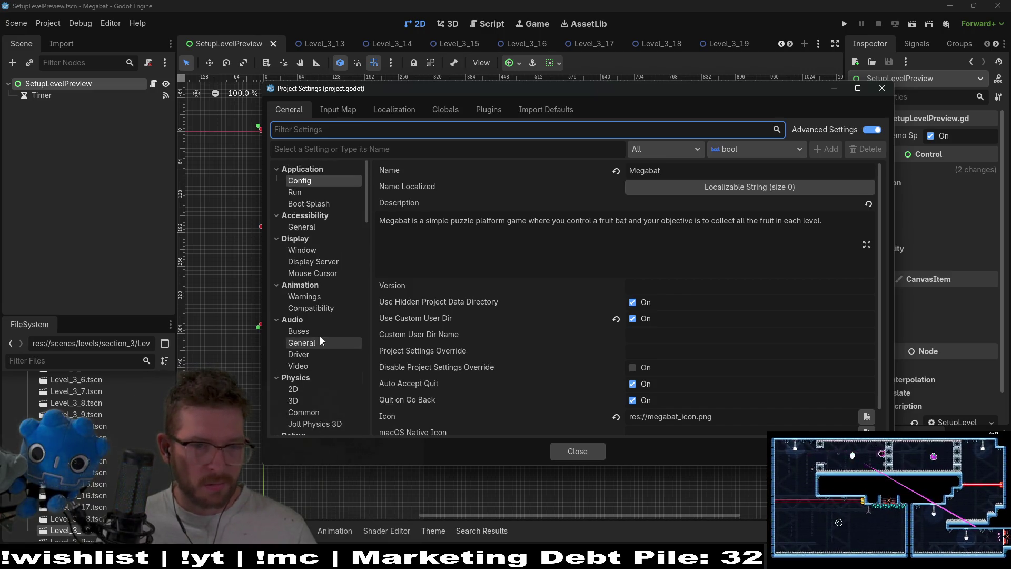
{"action": "key", "text": "Escape"}
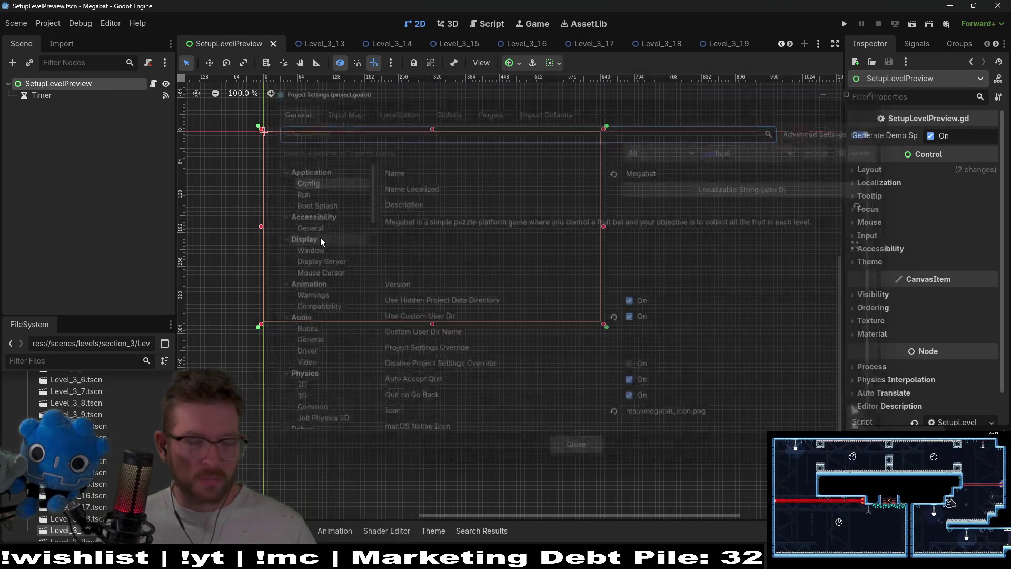
{"action": "left_click", "coordinate": [48, 24]}
{"action": "left_click", "coordinate": [76, 84]}
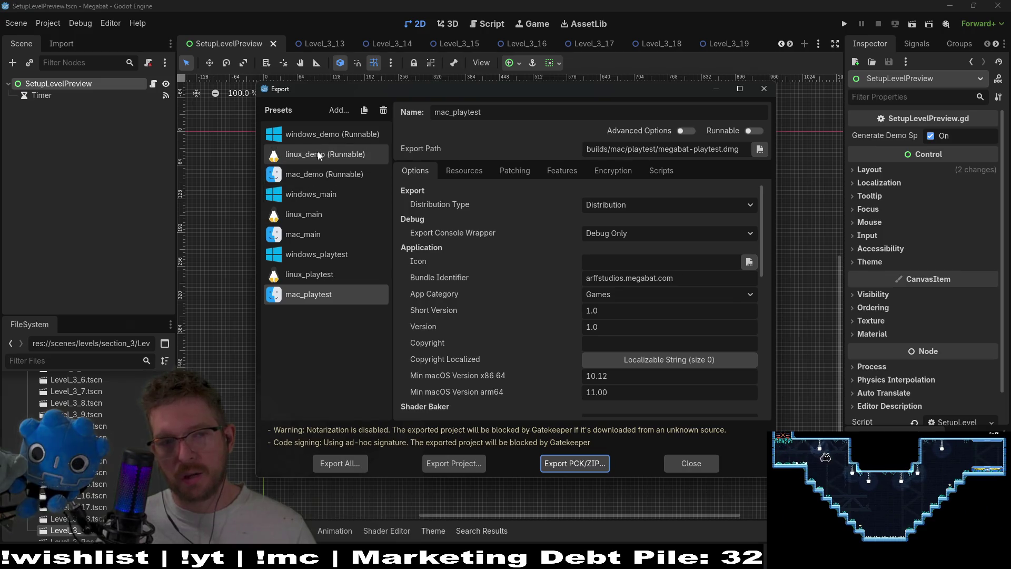
Step: Export the windows_demo preset over megabat-demo.exe and dismiss the warnings report
{"action": "left_click", "coordinate": [335, 137]}
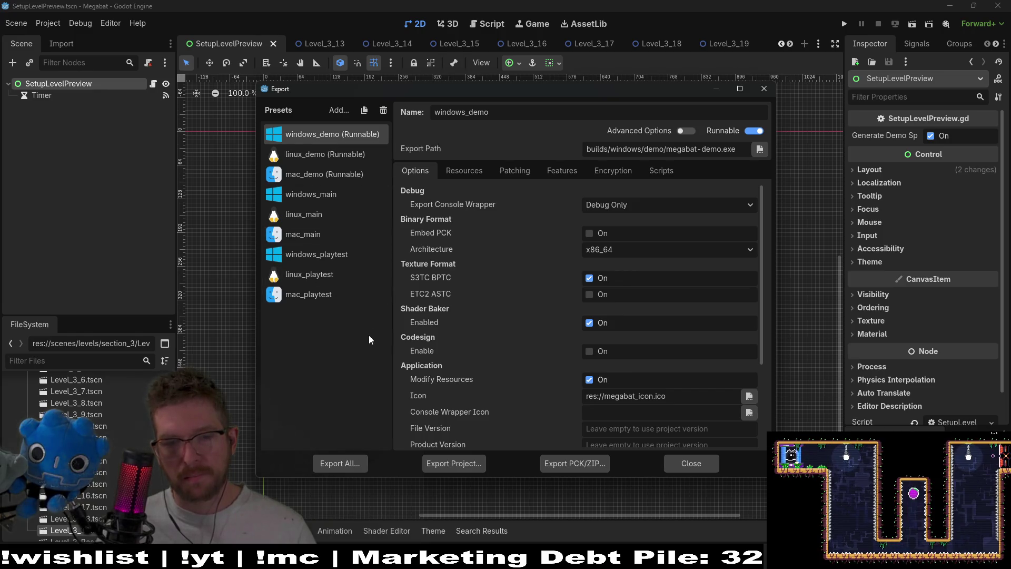
{"action": "left_click", "coordinate": [479, 467]}
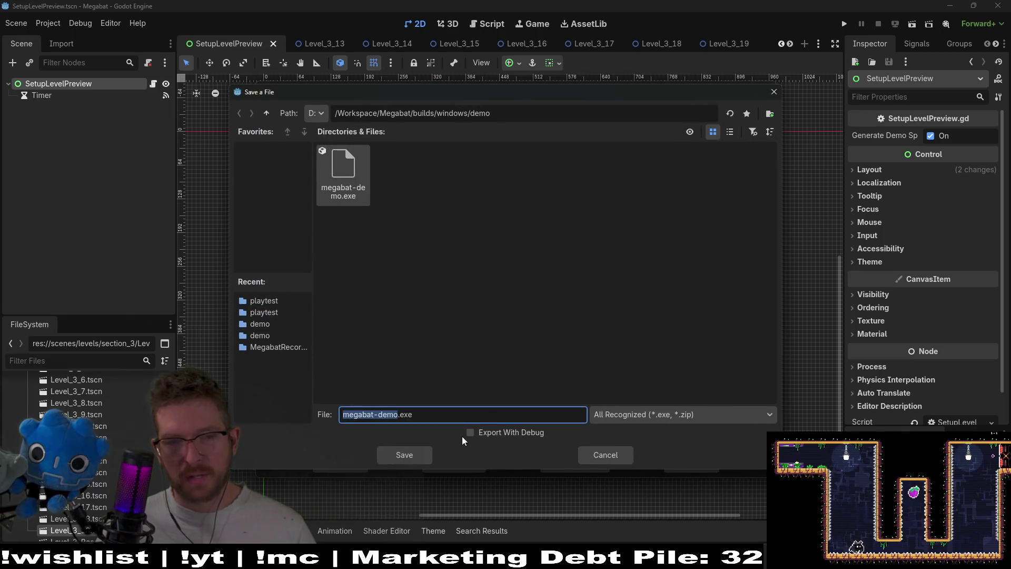
{"action": "left_click", "coordinate": [413, 455]}
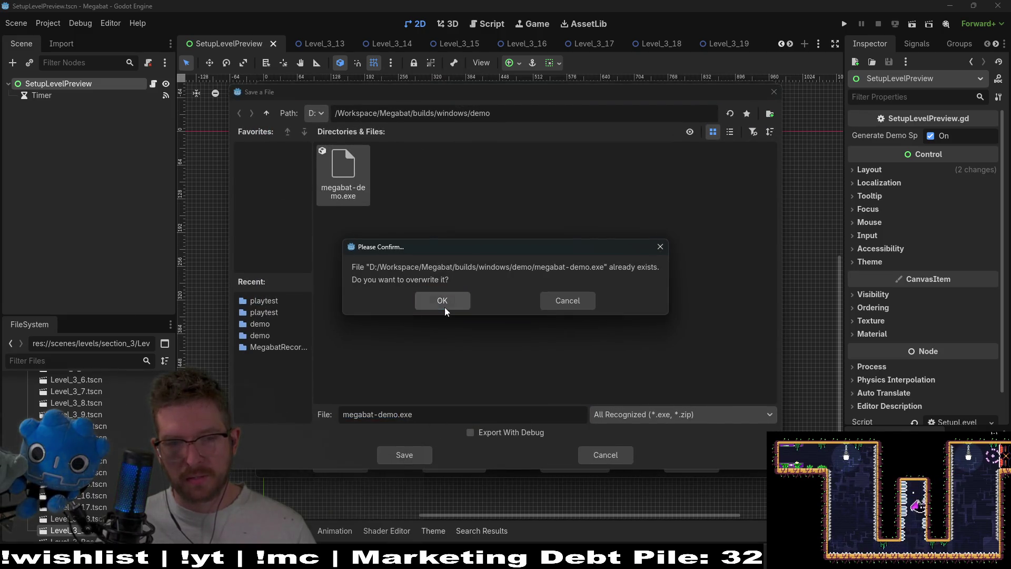
{"action": "left_click", "coordinate": [444, 306]}
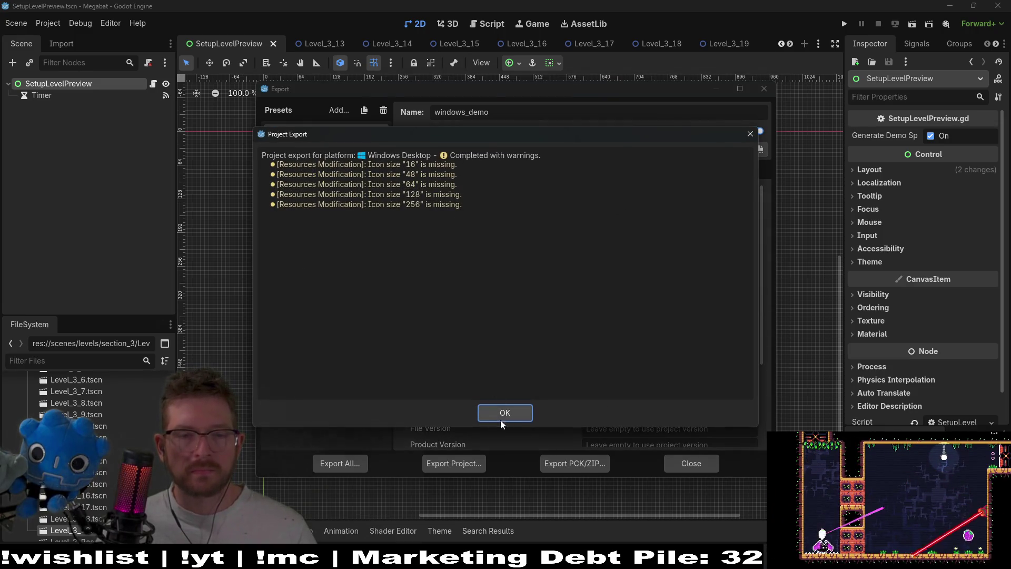
{"action": "left_click", "coordinate": [501, 420]}
Step: Export the linux_demo preset, overwriting megabat-demo.x86_64
{"action": "left_click", "coordinate": [349, 158]}
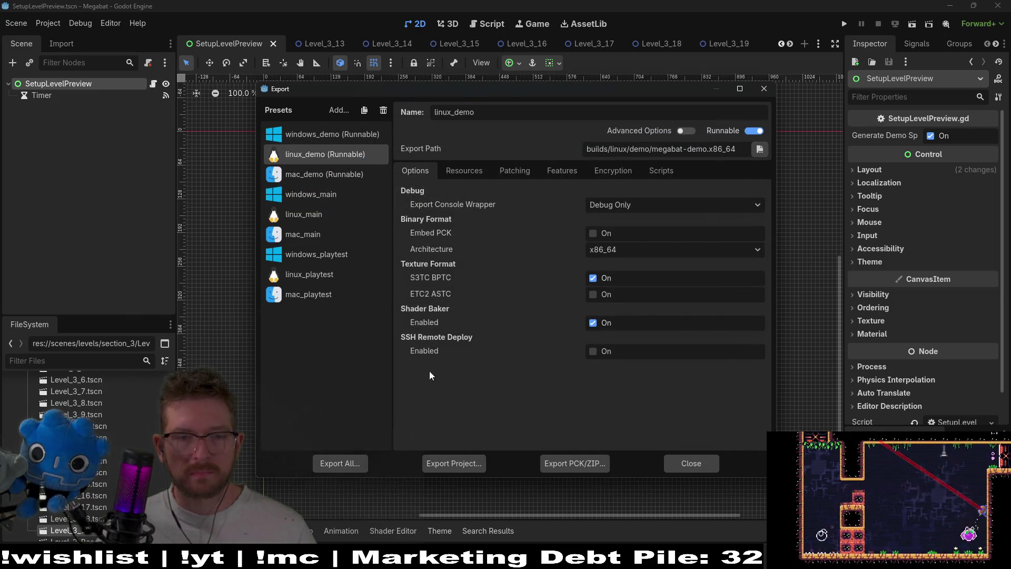
{"action": "left_click", "coordinate": [454, 464]}
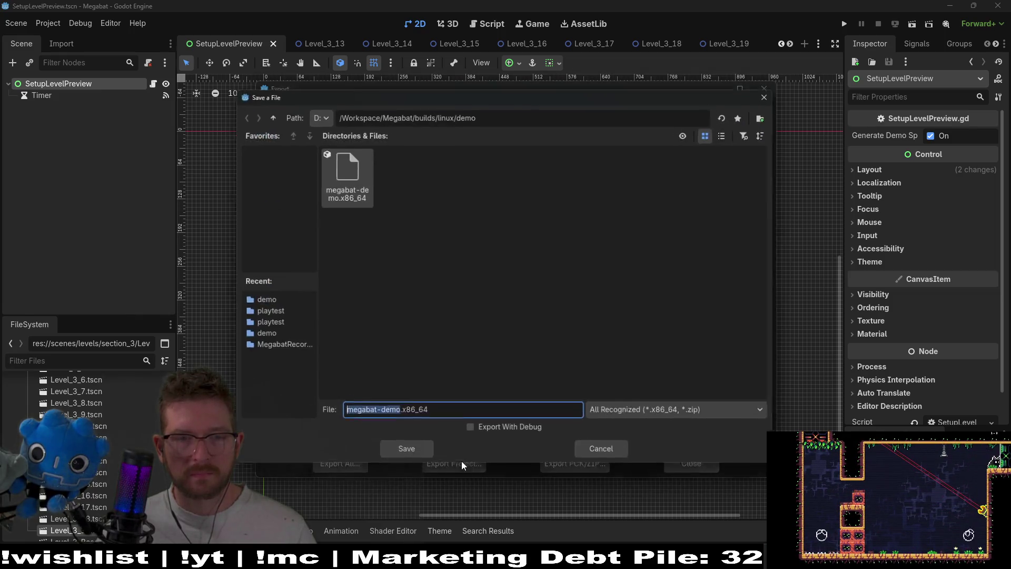
{"action": "left_click", "coordinate": [402, 456]}
{"action": "left_click", "coordinate": [456, 300]}
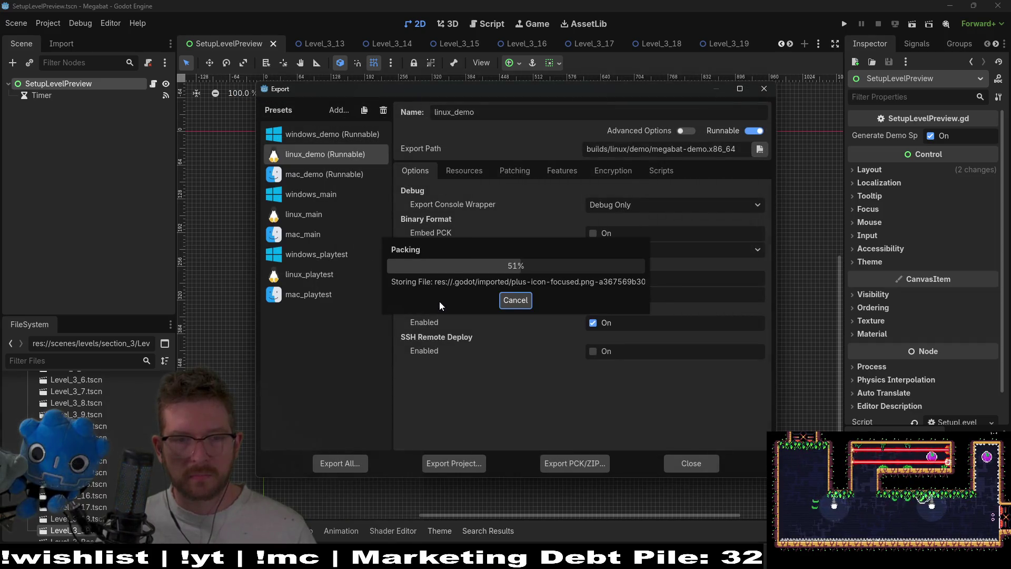
{"action": "left_click", "coordinate": [337, 254]}
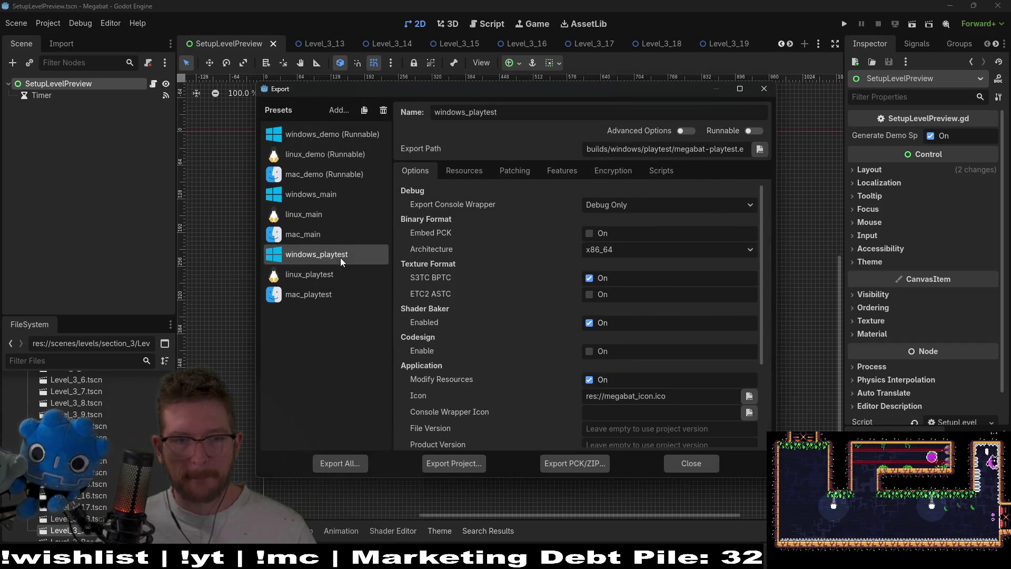
Step: Re-export windows_playtest as megabat-playtest.exe, overwriting the old file, and acknowledge the results
{"action": "left_click", "coordinate": [445, 459]}
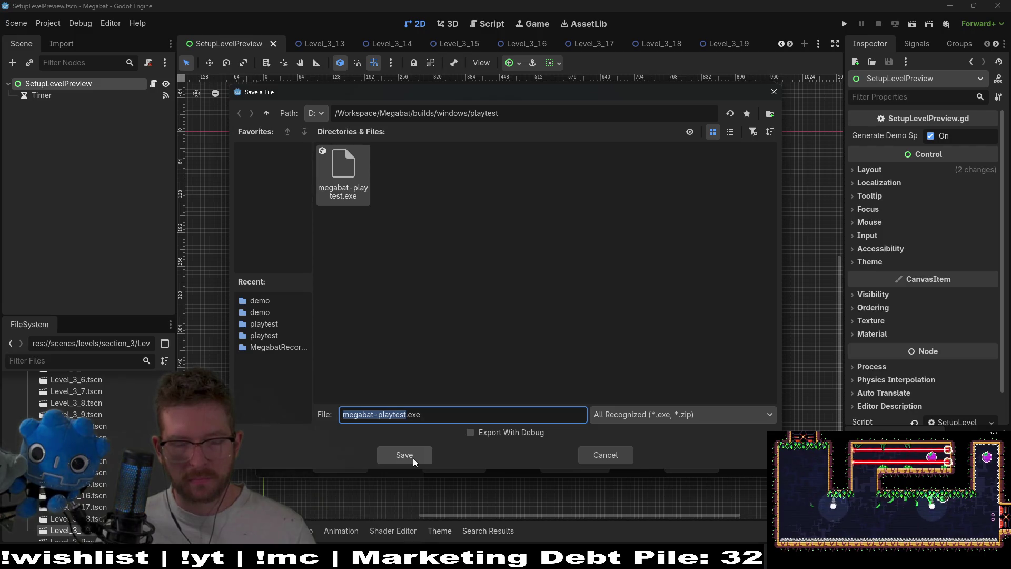
{"action": "left_click", "coordinate": [413, 457]}
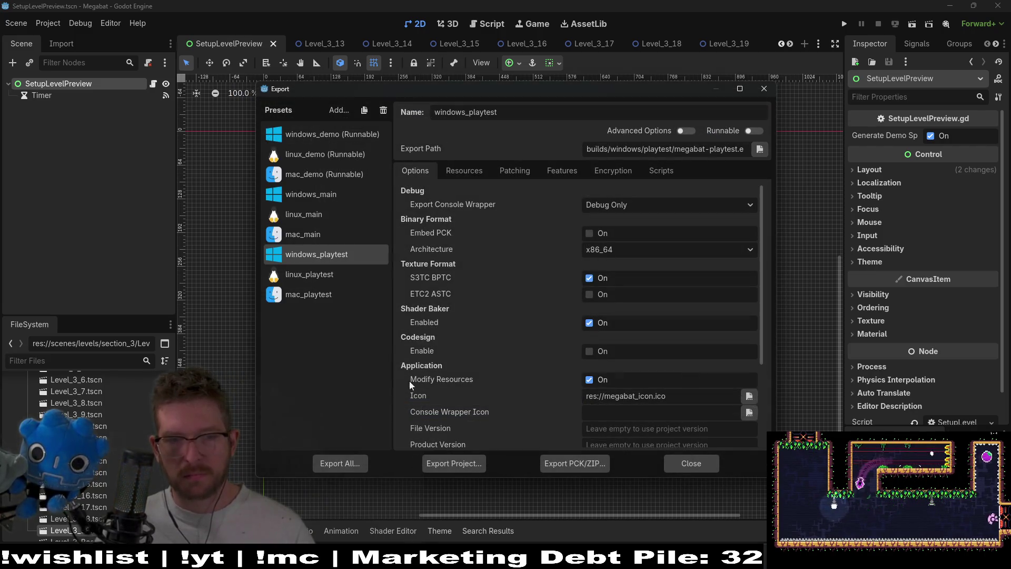
{"action": "left_click", "coordinate": [446, 466]}
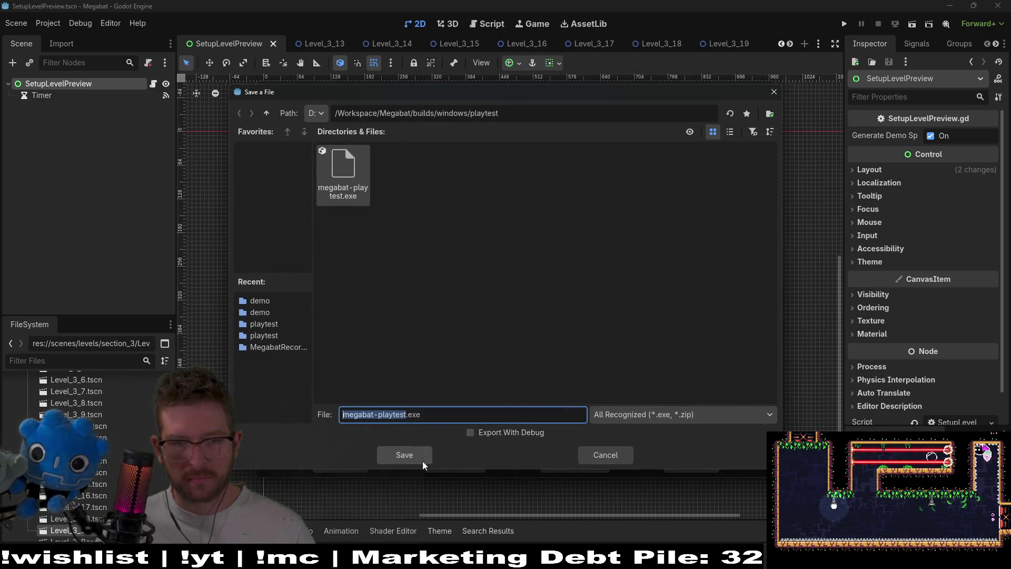
{"action": "left_click", "coordinate": [404, 452]}
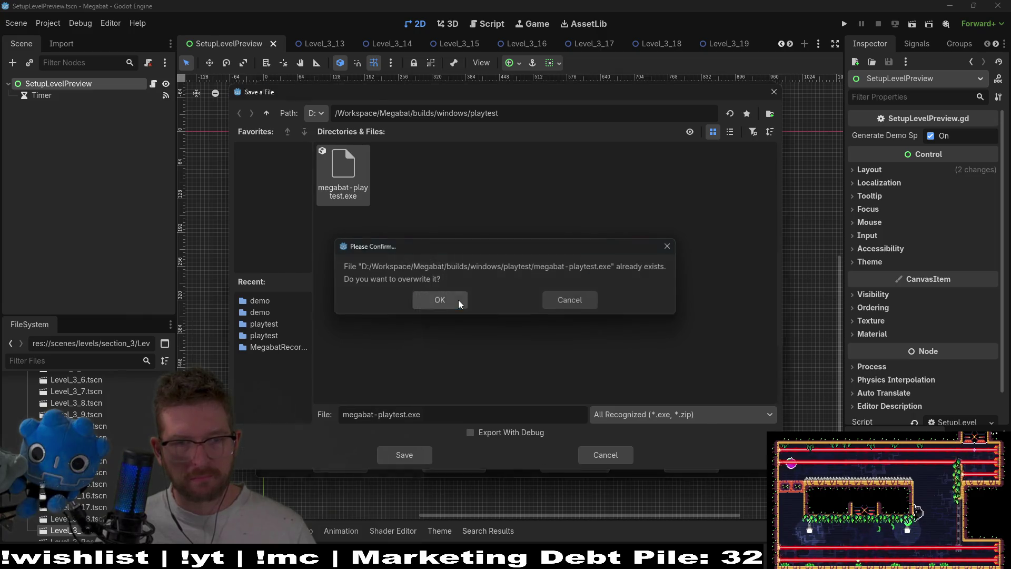
{"action": "left_click", "coordinate": [458, 299]}
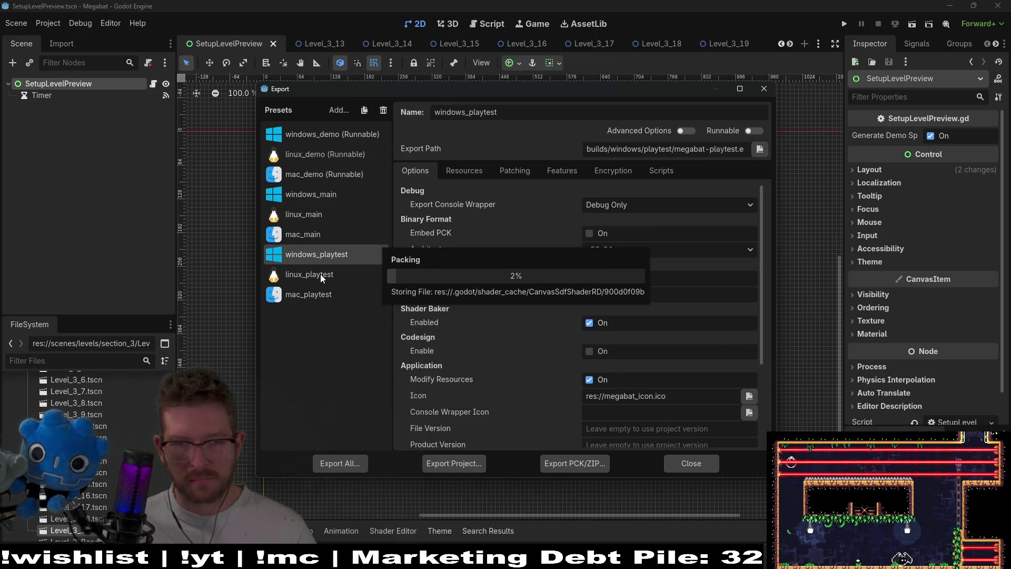
{"action": "left_click", "coordinate": [511, 417]}
{"action": "left_click", "coordinate": [359, 282]}
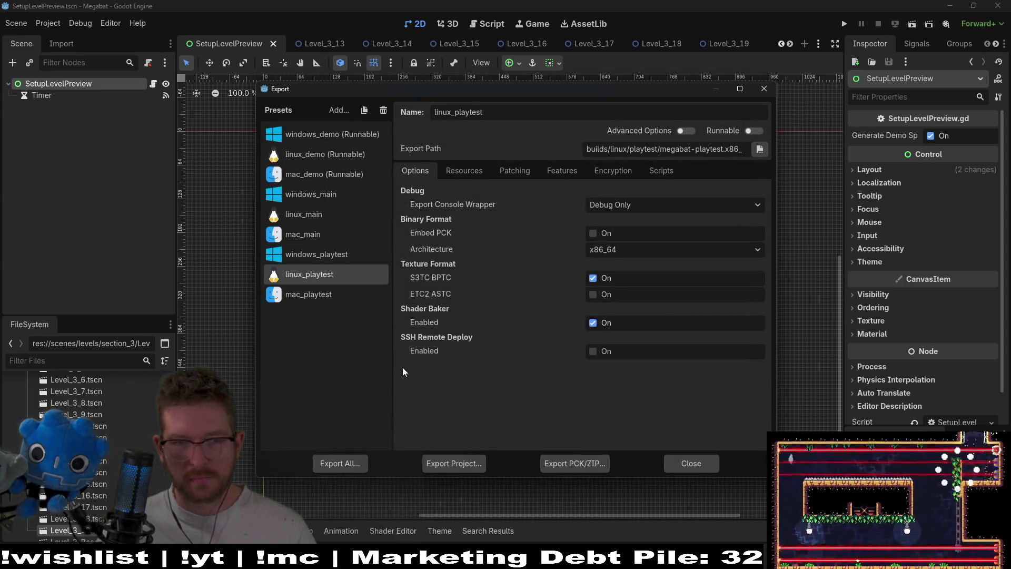
Step: Export linux_playtest over megabat-playtest.x86_64 and close the Export window
{"action": "left_click", "coordinate": [444, 462]}
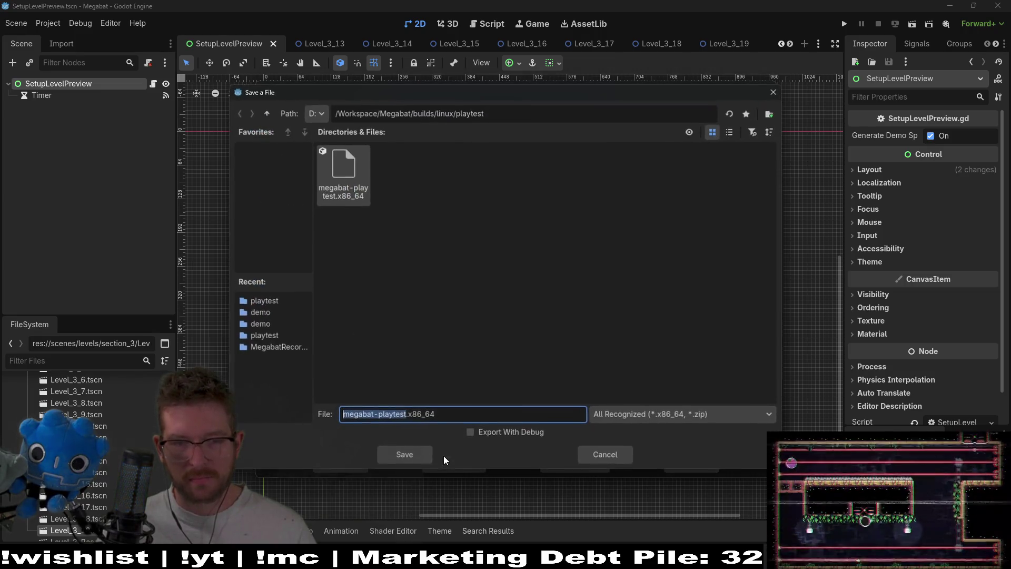
{"action": "left_click", "coordinate": [397, 451]}
{"action": "left_click", "coordinate": [444, 299]}
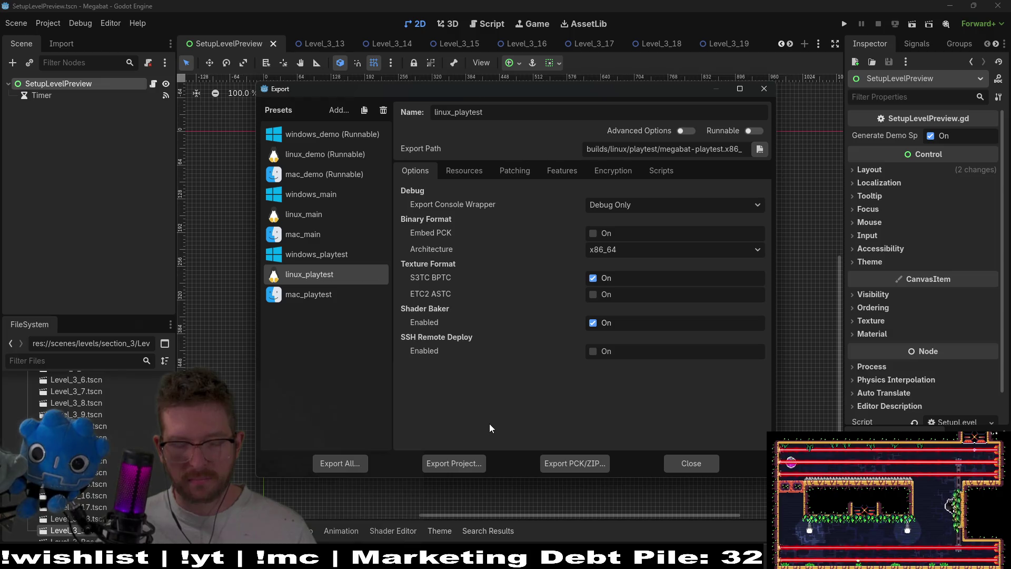
{"action": "mouse_move", "coordinate": [529, 560]}
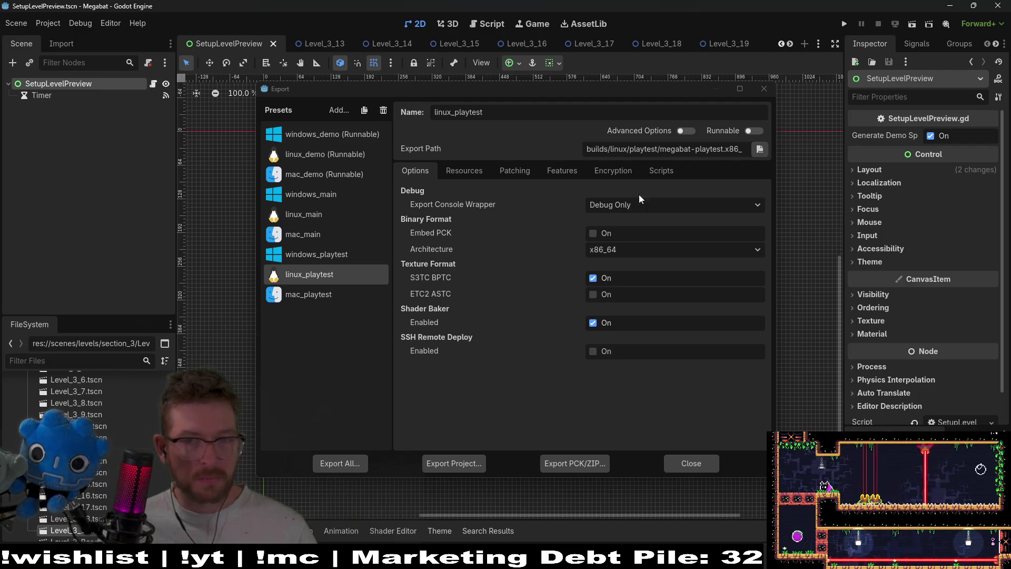
{"action": "left_click", "coordinate": [764, 89]}
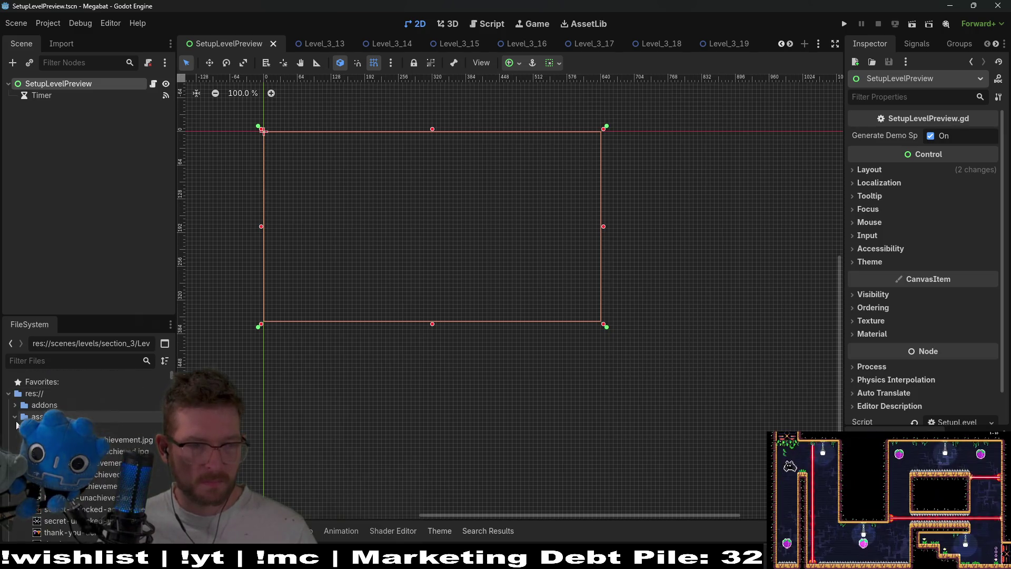
Step: Open the builds folder in the system file manager and launch the exported demo build
{"action": "right_click", "coordinate": [31, 427]}
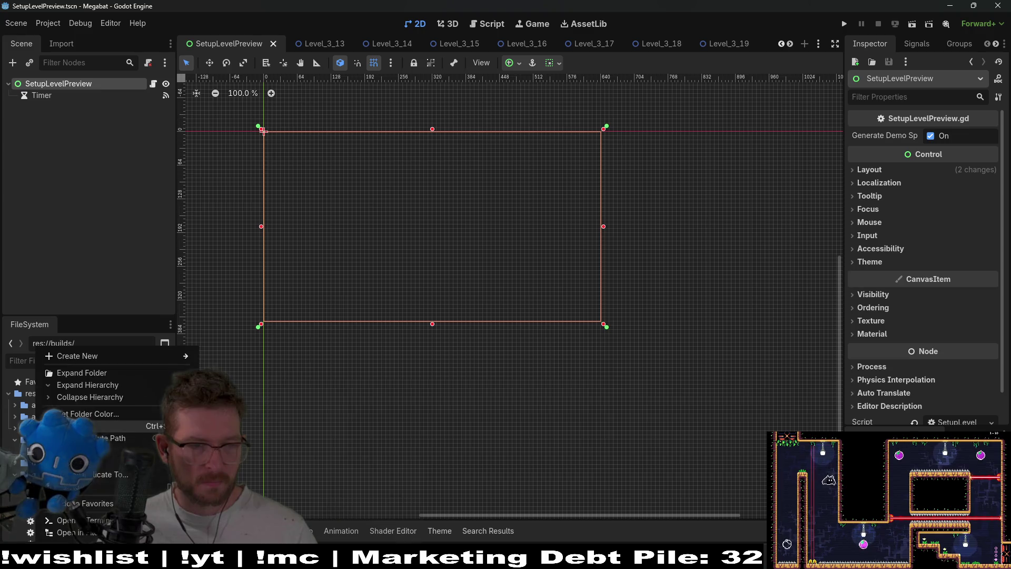
{"action": "mouse_move", "coordinate": [88, 358]}
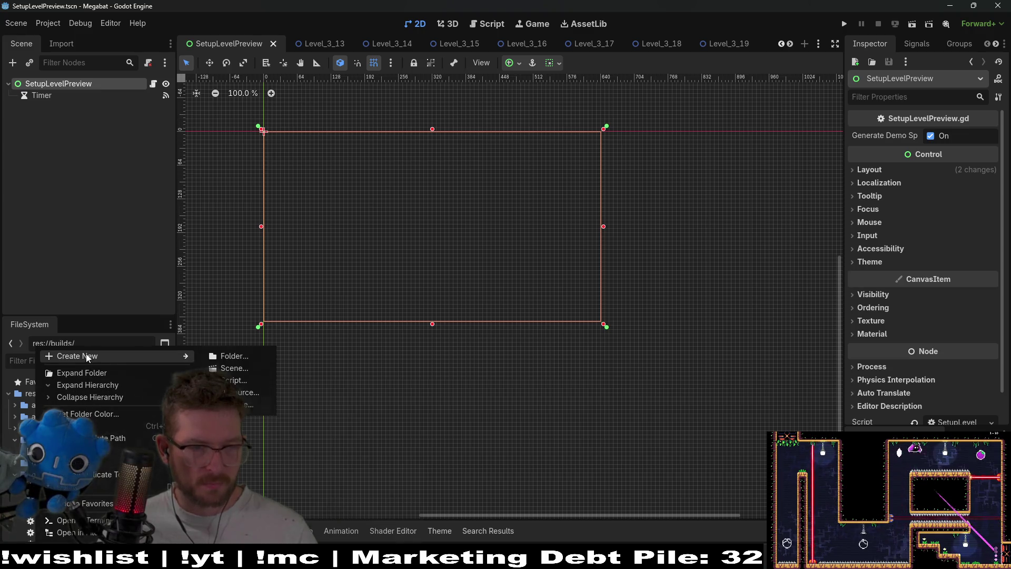
{"action": "left_click", "coordinate": [94, 533]}
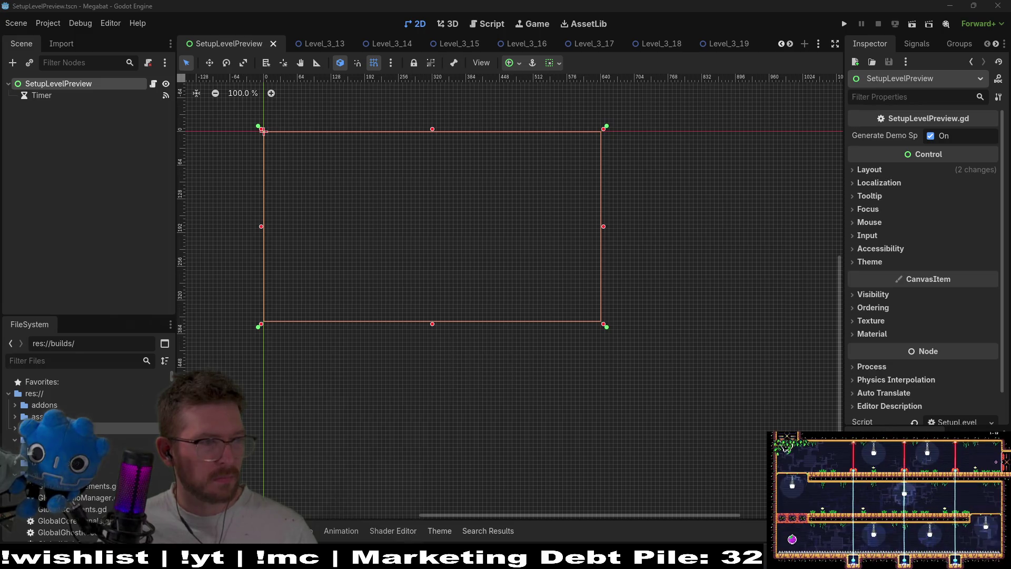
{"action": "key", "text": "F6"}
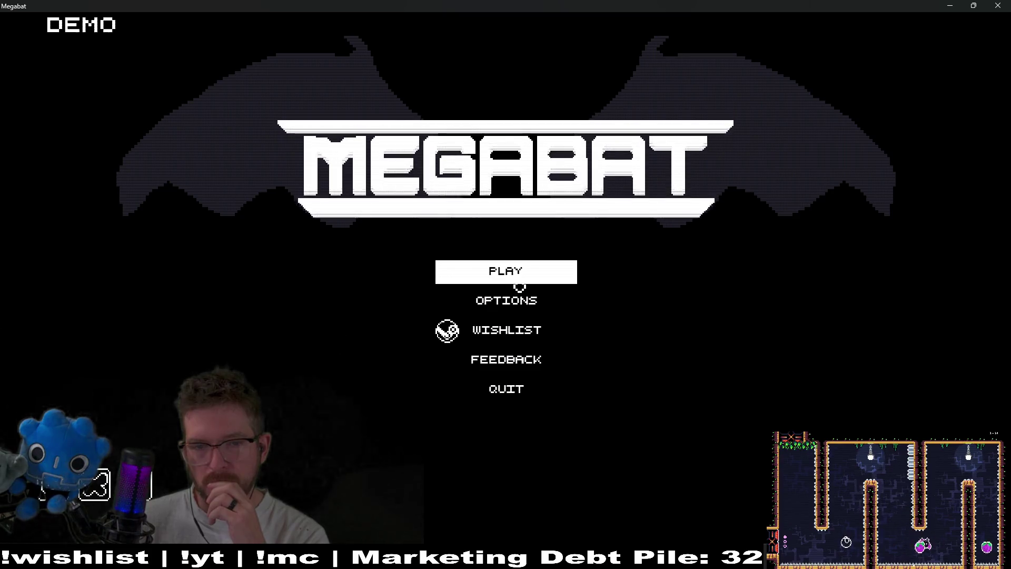
Step: Try level 2-11 on the existing profile, then start a New Game on an empty profile
{"action": "left_click", "coordinate": [520, 282]}
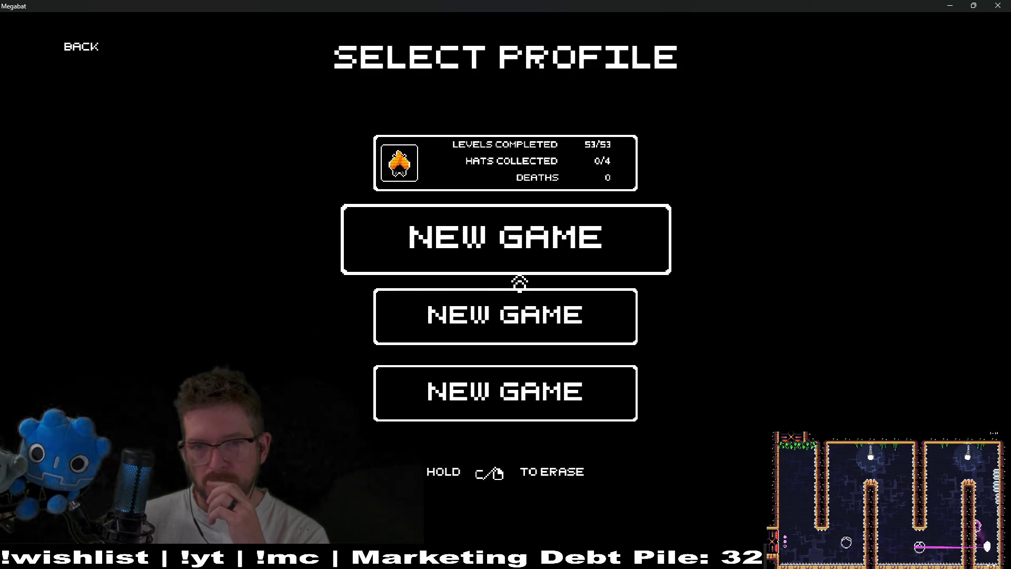
{"action": "left_click", "coordinate": [543, 171]}
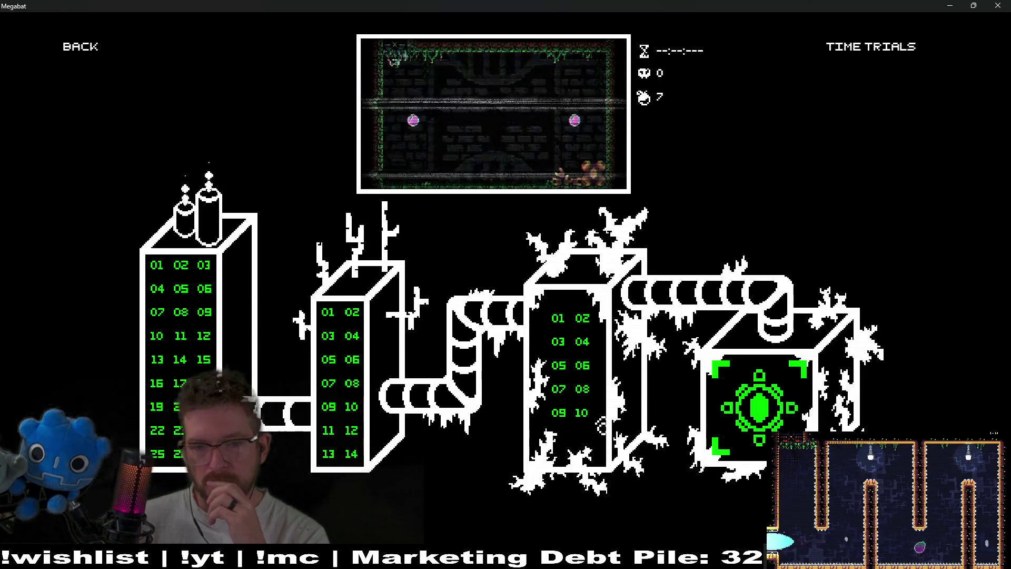
{"action": "left_click", "coordinate": [742, 419]}
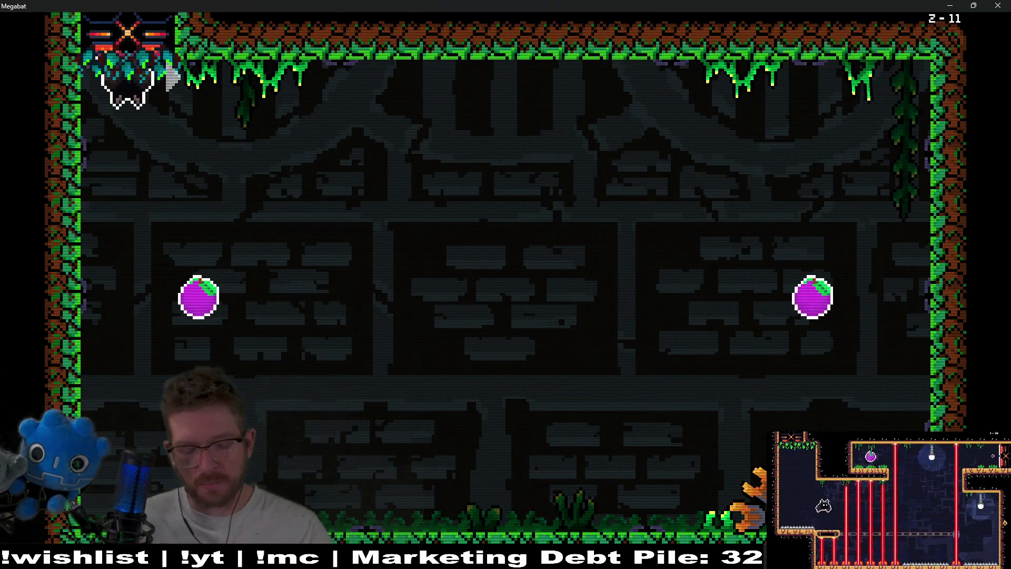
{"action": "key", "text": "Escape"}
{"action": "left_click", "coordinate": [505, 254]}
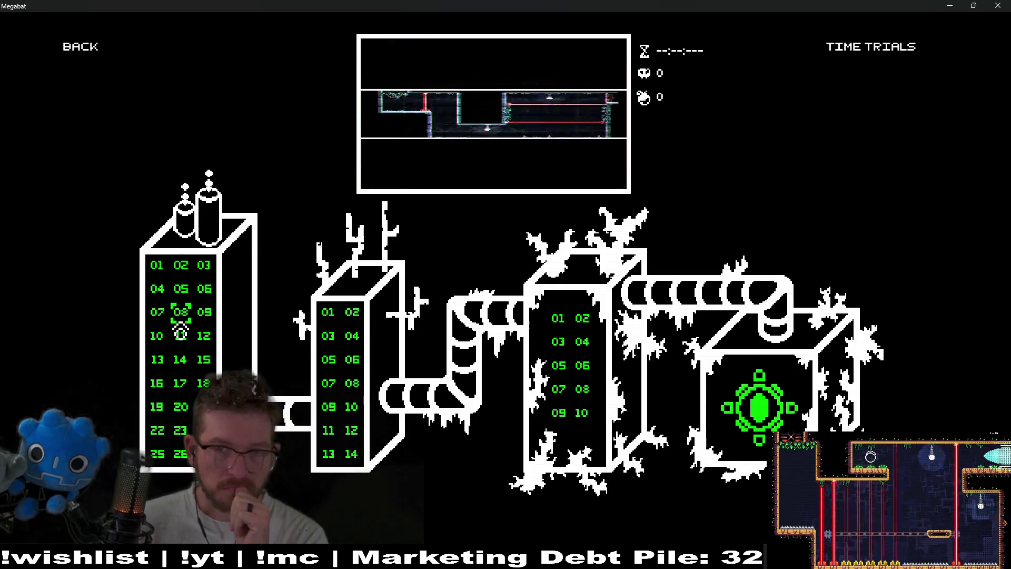
{"action": "left_click", "coordinate": [109, 53]}
{"action": "left_click", "coordinate": [465, 272]}
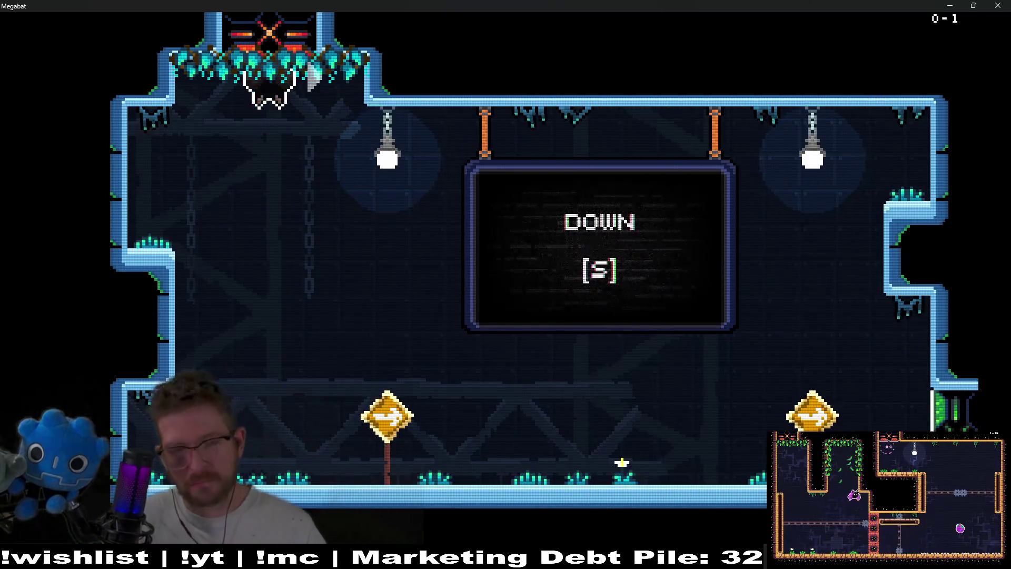
Step: Turn off Show Direction Pointer in the pause Options, resume, and fly out the right exit
{"action": "key", "text": "s"}
{"action": "key", "text": "Escape"}
{"action": "key", "text": "s"}
{"action": "key", "text": "s"}
{"action": "key", "text": "s"}
{"action": "key", "text": "s"}
{"action": "key", "text": "Return"}
{"action": "key", "text": "s"}
{"action": "key", "text": "s"}
{"action": "key", "text": "s"}
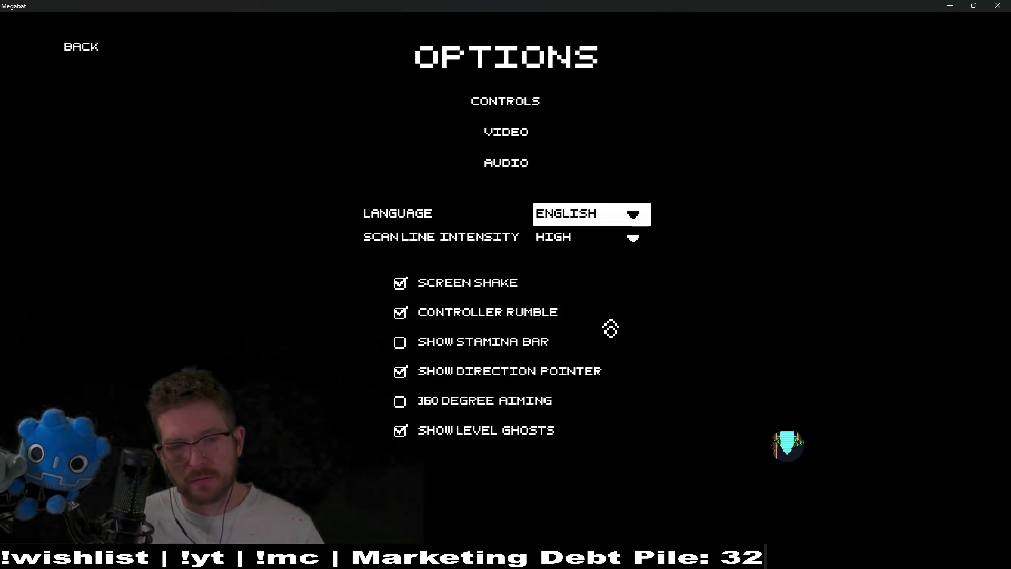
{"action": "key", "text": "s"}
{"action": "key", "text": "s"}
{"action": "key", "text": "s"}
{"action": "key", "text": "w"}
{"action": "key", "text": "w"}
{"action": "key", "text": "w"}
{"action": "key", "text": "s"}
{"action": "key", "text": "s"}
{"action": "key", "text": "Escape"}
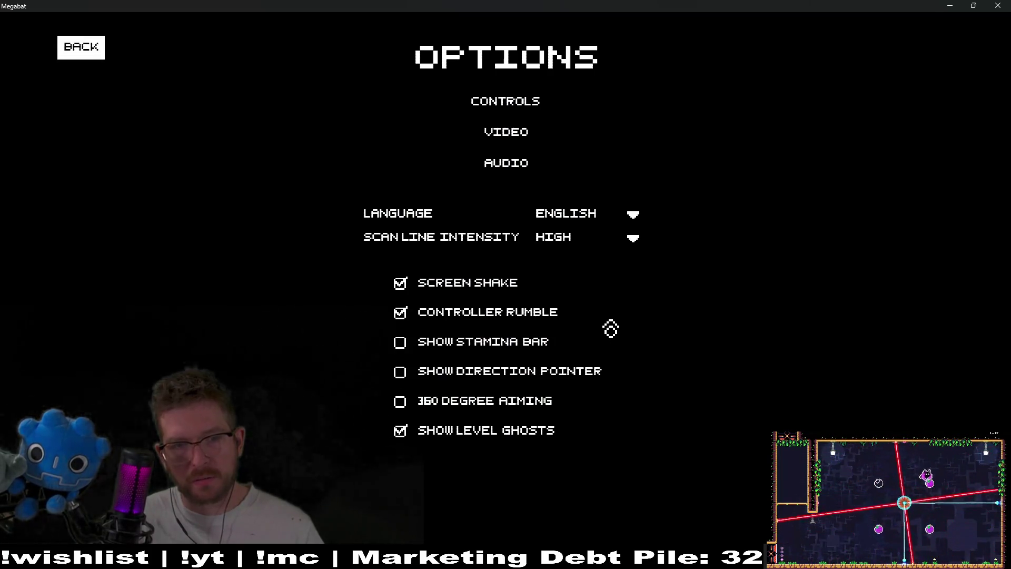
{"action": "key", "text": "Escape"}
{"action": "key", "text": "d"}
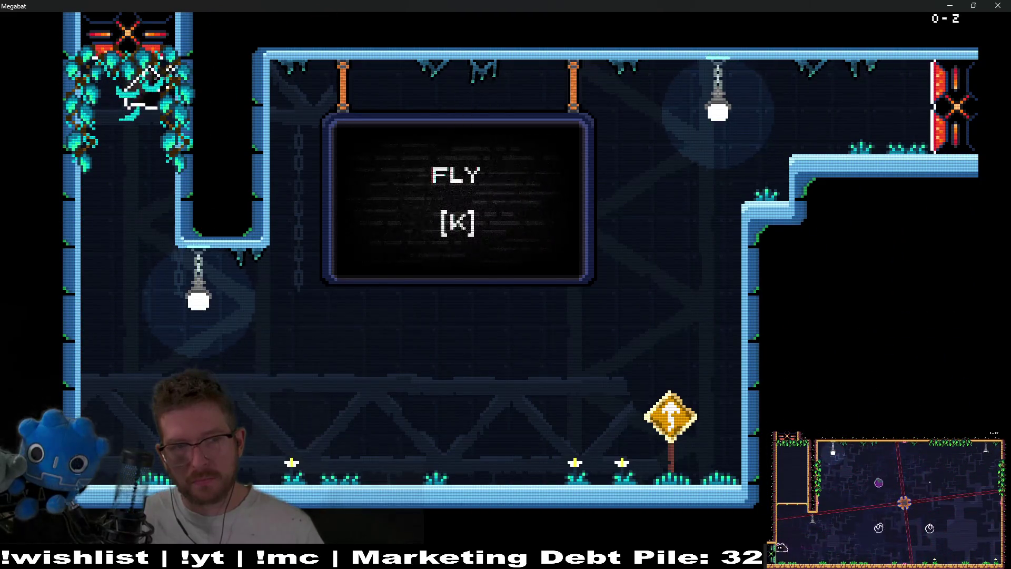
Step: Fly the bat through the next rooms, rising out the top-right exits and down to the bottom corridor
{"action": "key", "text": "d"}
{"action": "key", "text": "d"}
{"action": "key", "text": "k"}
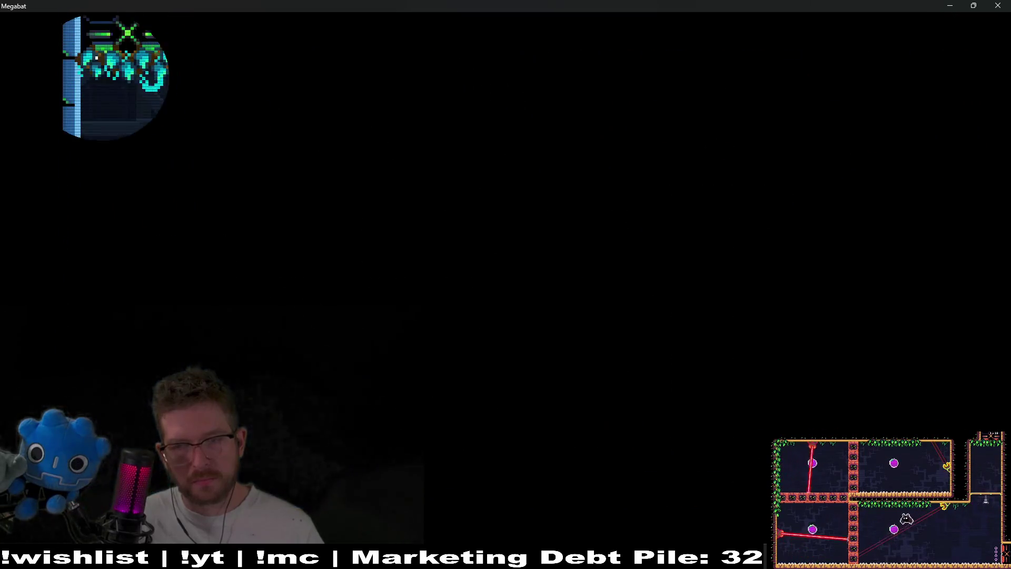
{"action": "key", "text": "d"}
{"action": "key", "text": "d"}
{"action": "key", "text": "k"}
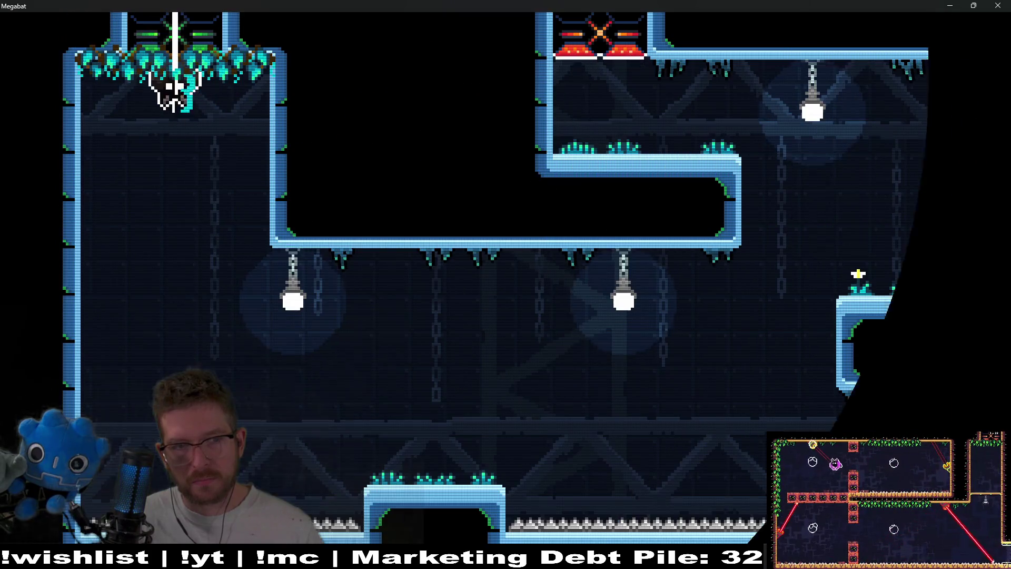
{"action": "key", "text": "d"}
{"action": "key", "text": "k"}
{"action": "key", "text": "k"}
{"action": "key", "text": "a"}
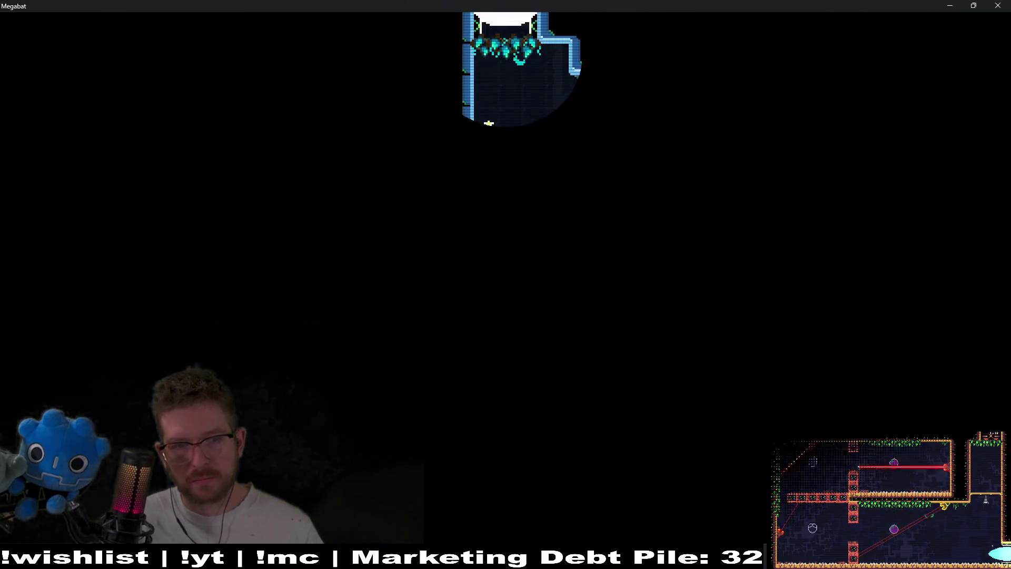
{"action": "key", "text": "d"}
{"action": "key", "text": "a"}
{"action": "key", "text": "a"}
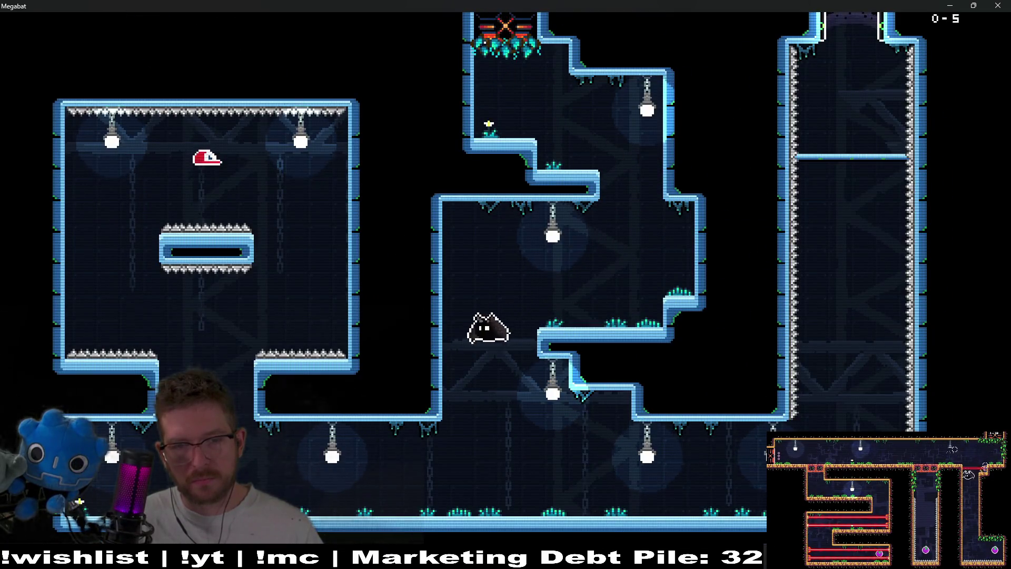
{"action": "key", "text": "a"}
{"action": "key", "text": "k"}
{"action": "key", "text": "k"}
{"action": "key", "text": "k"}
{"action": "key", "text": "d"}
{"action": "key", "text": "a"}
Step: Collect the red baseball cap and fly through the corridors and shafts into room 0-8
{"action": "key", "text": "d"}
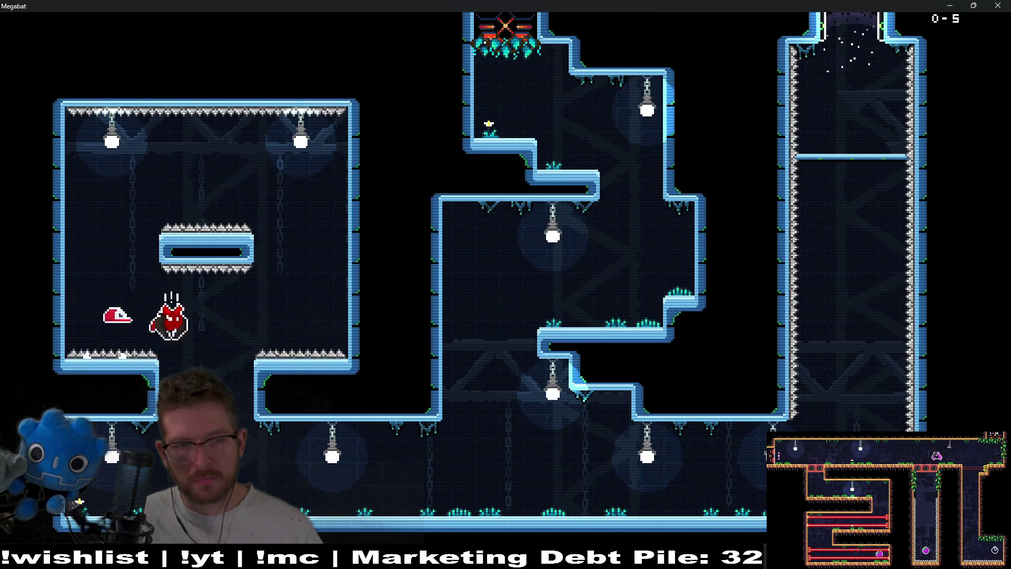
{"action": "key", "text": "d"}
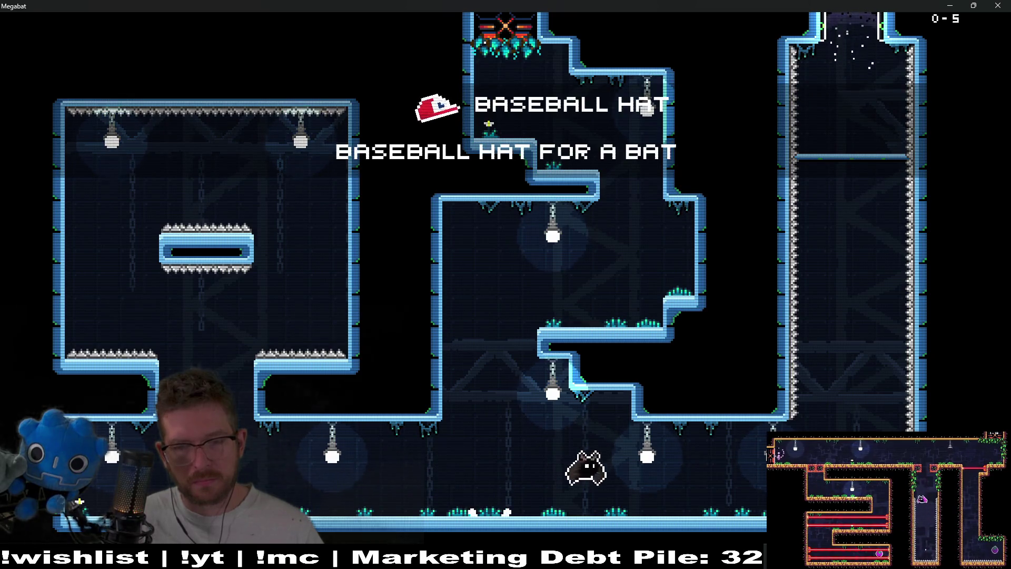
{"action": "key", "text": "d"}
{"action": "key", "text": "w"}
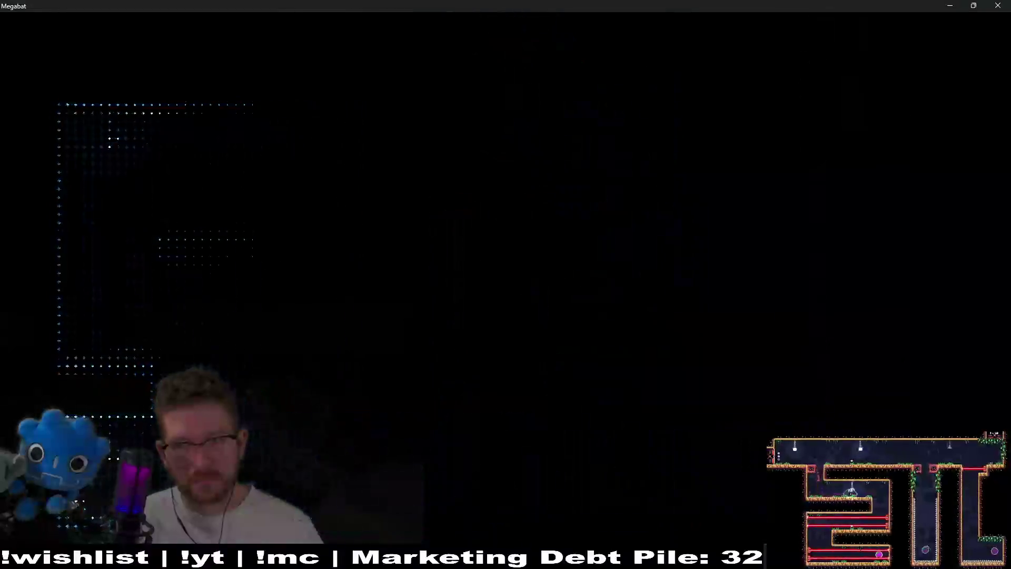
{"action": "key", "text": "d"}
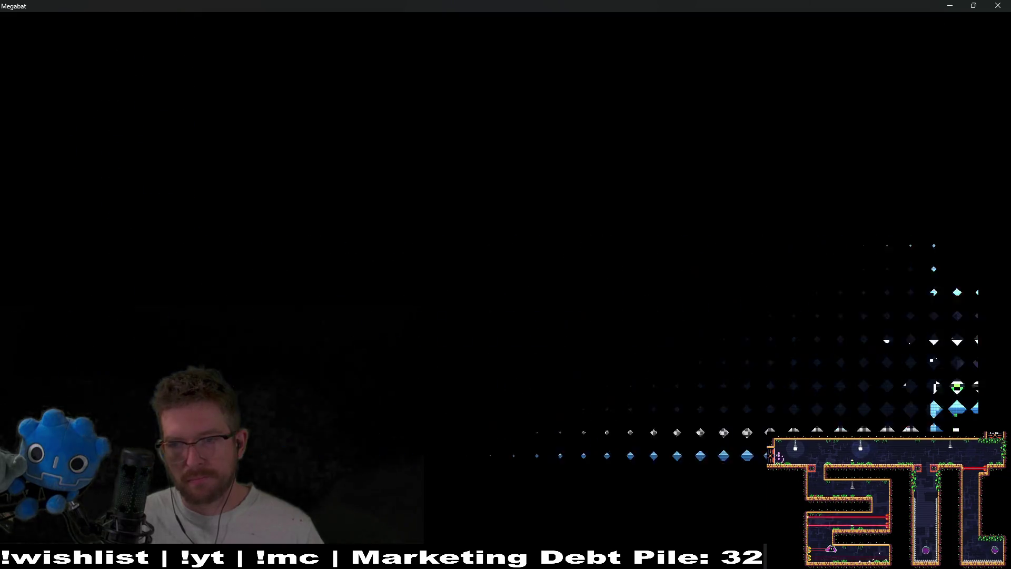
{"action": "key", "text": "d"}
{"action": "key", "text": "s"}
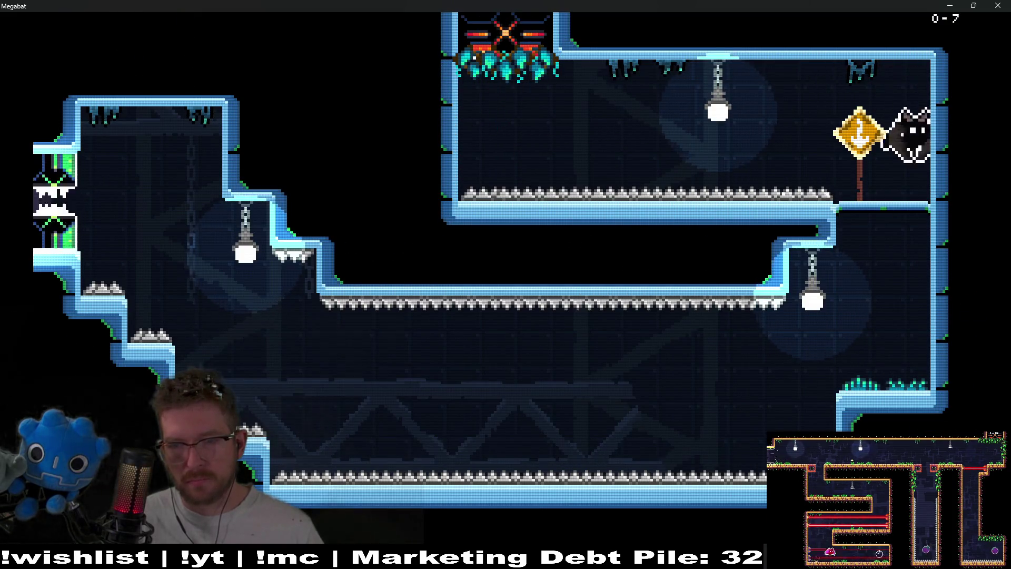
{"action": "key", "text": "a"}
{"action": "key", "text": "w"}
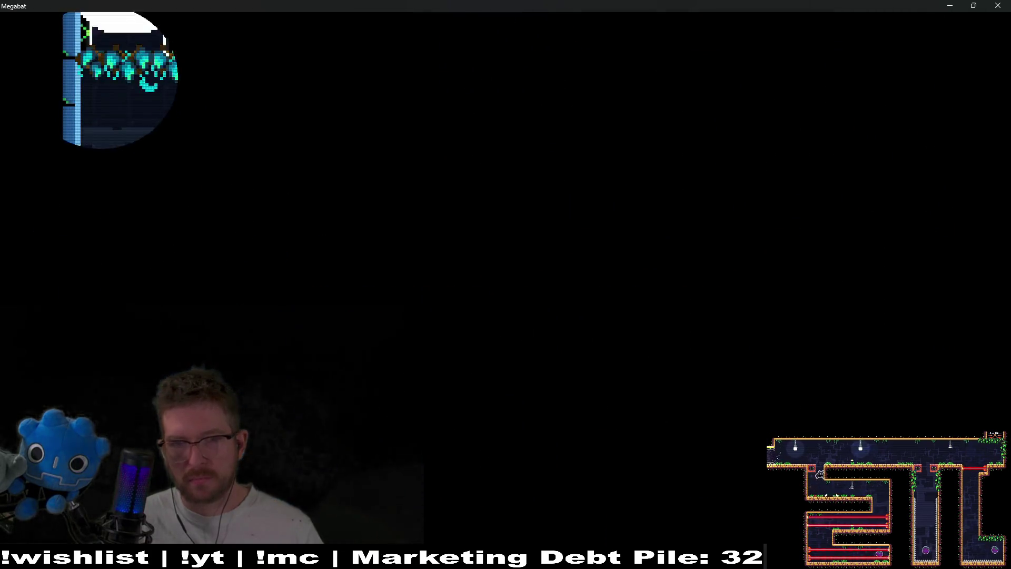
{"action": "key", "text": "a"}
{"action": "key", "text": "s"}
Step: Pause the game and choose LEVEL SELECT to return to the level map
{"action": "key", "text": "d"}
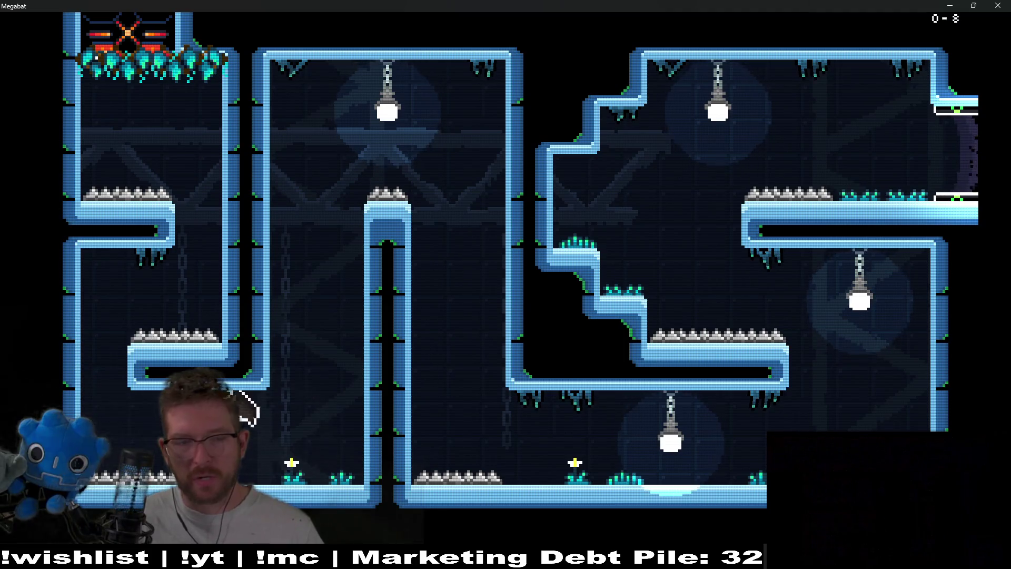
{"action": "key", "text": "Escape"}
{"action": "key", "text": "s"}
{"action": "key", "text": "s"}
{"action": "key", "text": "s"}
{"action": "key", "text": "w"}
{"action": "key", "text": "Return"}
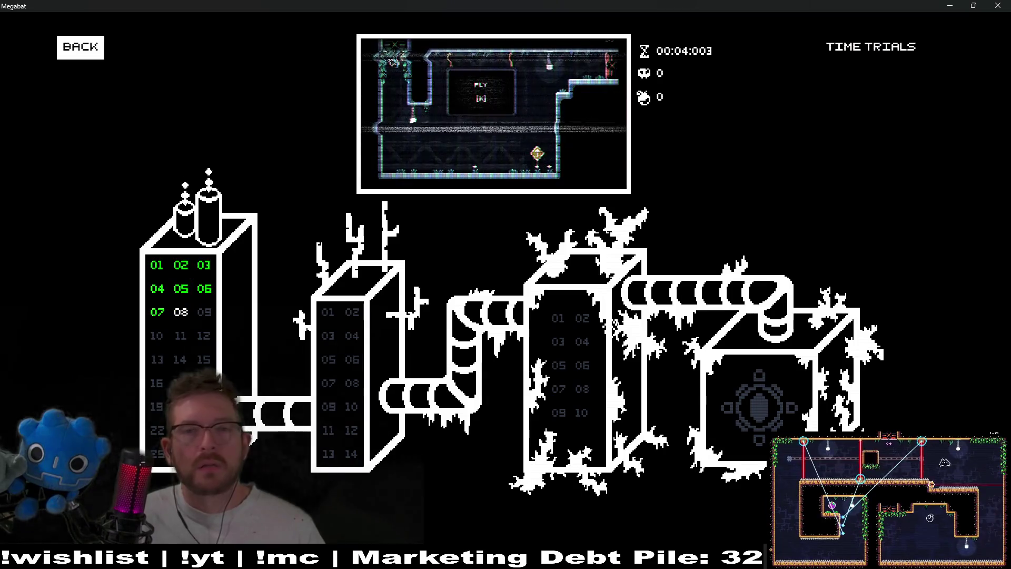
Step: Back out through profile selection to the title screen and quit the demo
{"action": "key", "text": "Escape"}
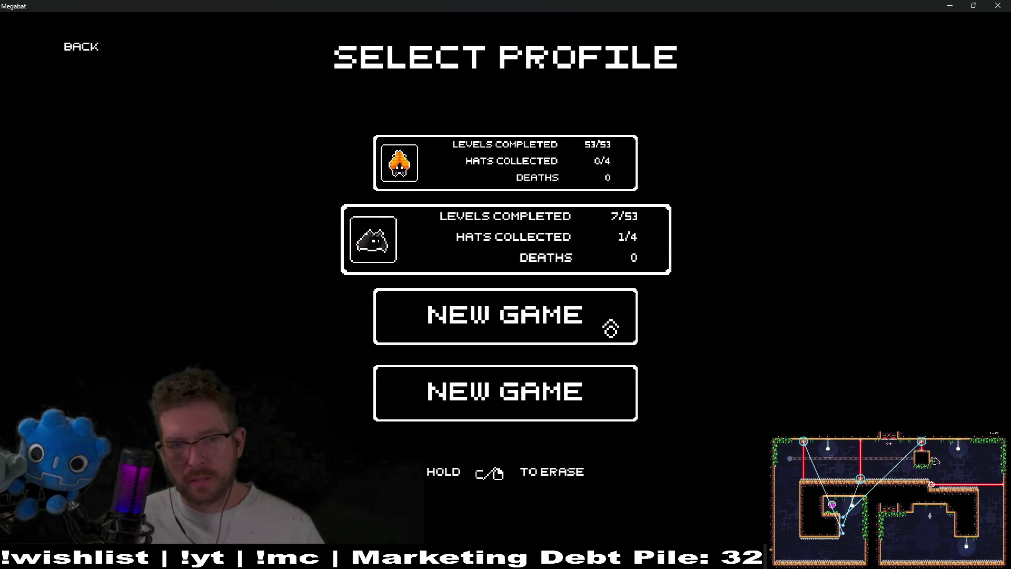
{"action": "key", "text": "w"}
{"action": "key", "text": "w"}
{"action": "key", "text": "Return"}
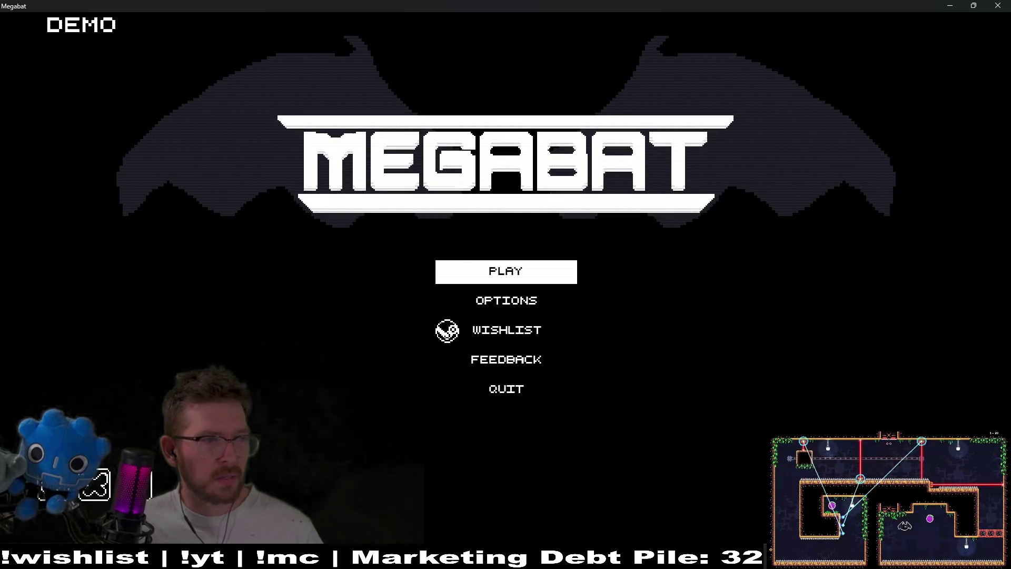
{"action": "key", "text": "F8"}
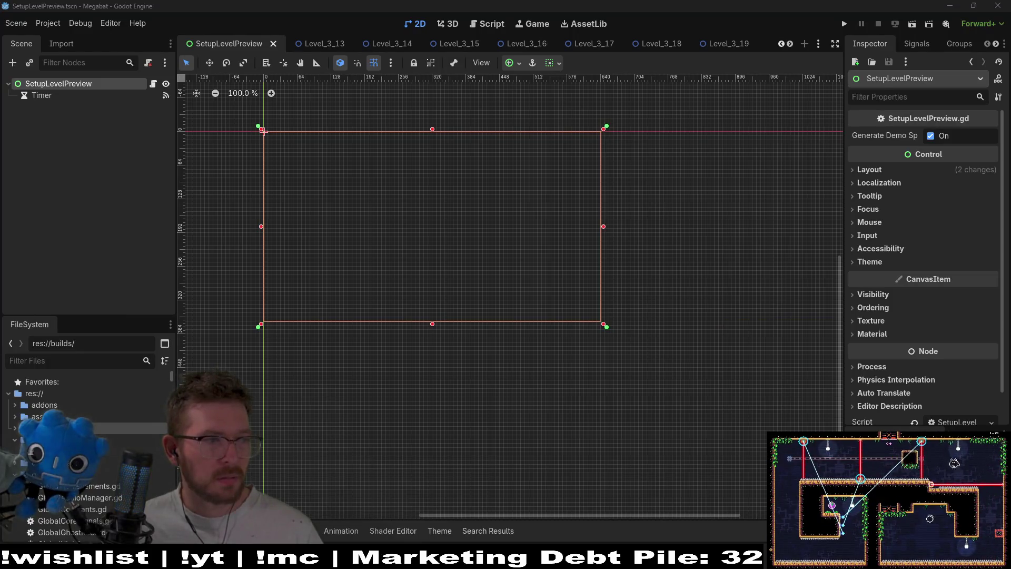
Step: Run the full Megabat build from the editor with F5
{"action": "key", "text": "F5"}
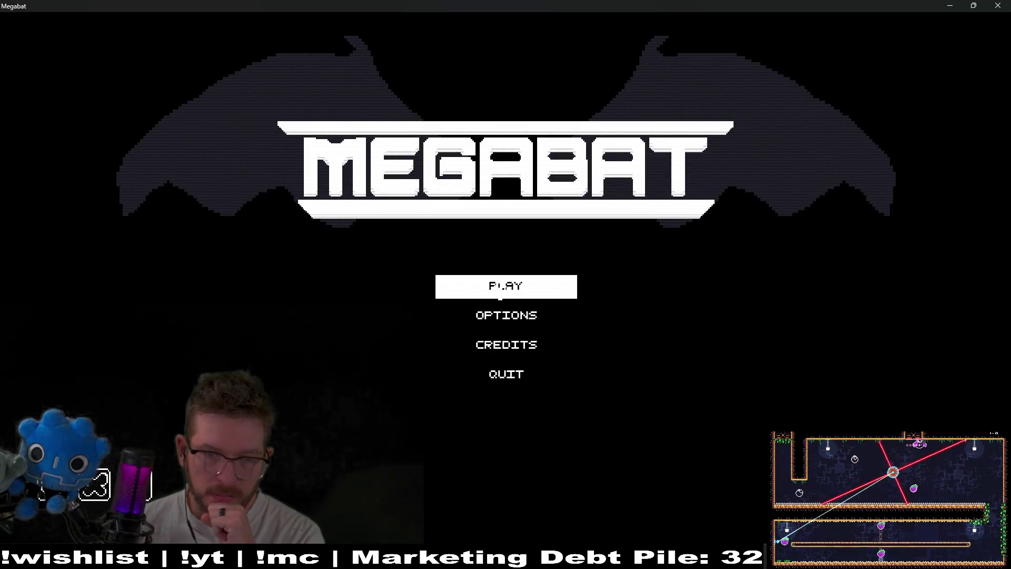
Step: Start a new game on an empty profile slot and fly the bat into the next room
{"action": "left_click", "coordinate": [466, 278]}
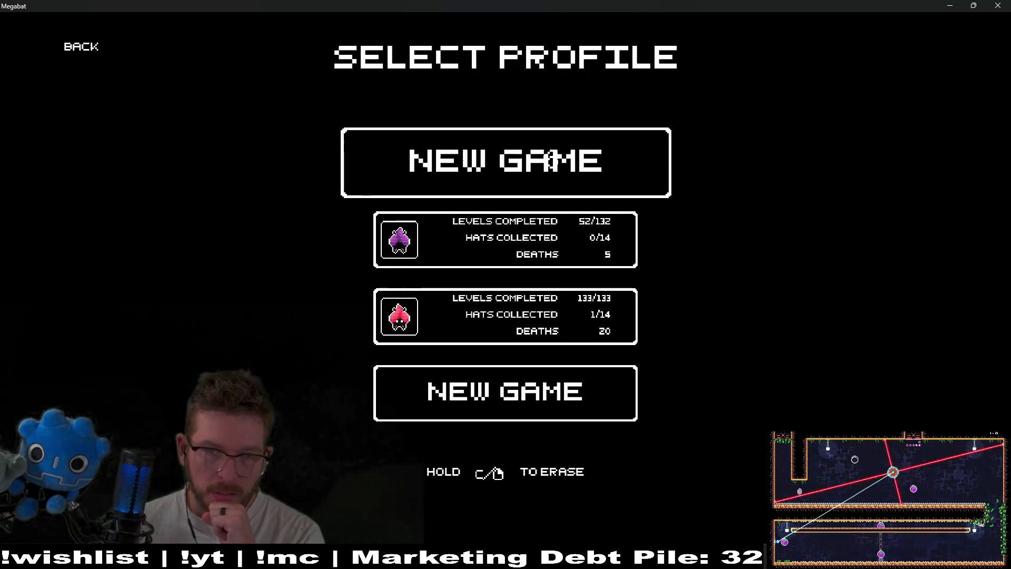
{"action": "left_click", "coordinate": [548, 170]}
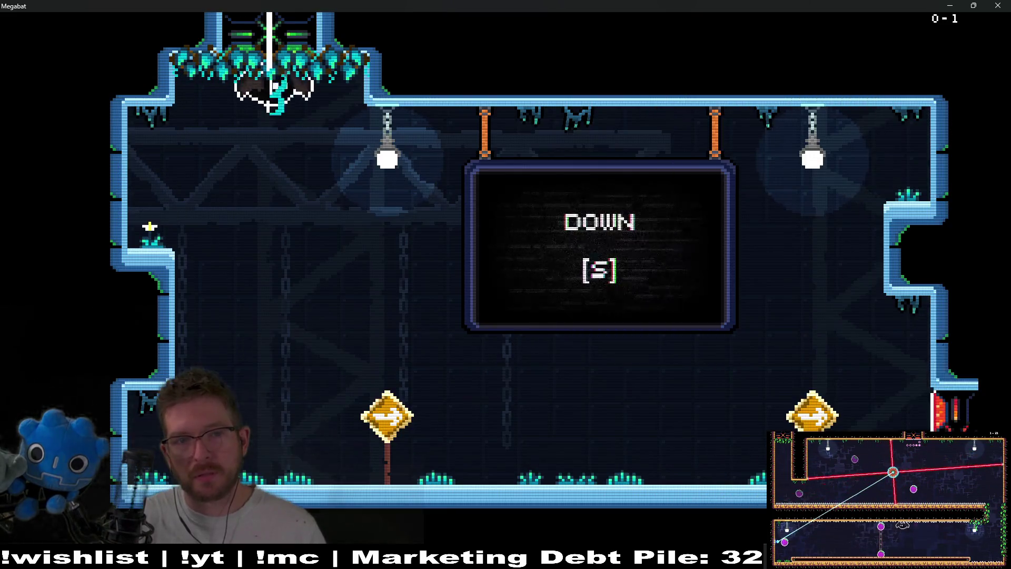
{"action": "key", "text": "d"}
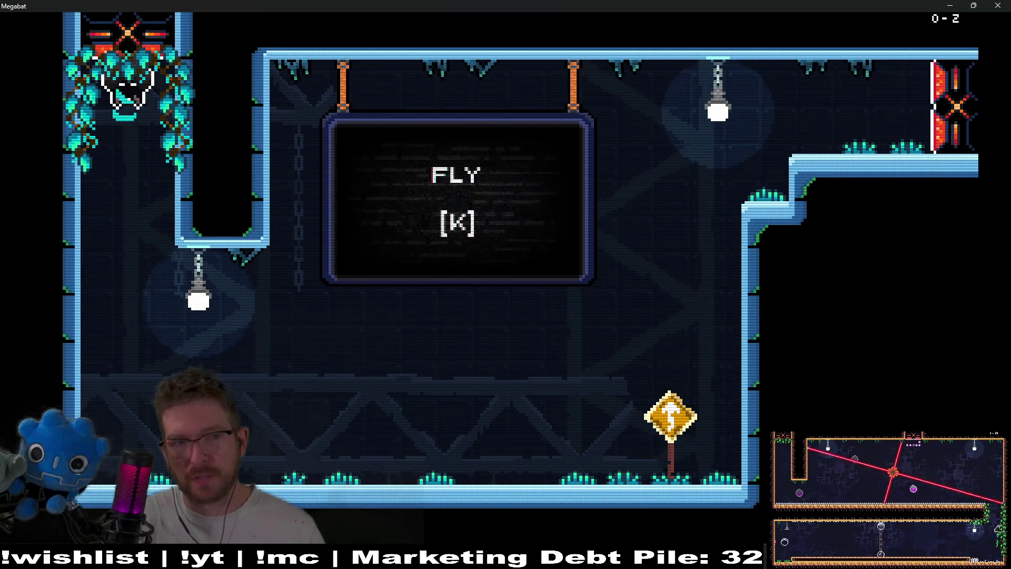
Step: Pause to the Level Select screen and browse across the world domes
{"action": "key", "text": "Escape"}
{"action": "key", "text": "Down"}
{"action": "key", "text": "Down"}
{"action": "key", "text": "Return"}
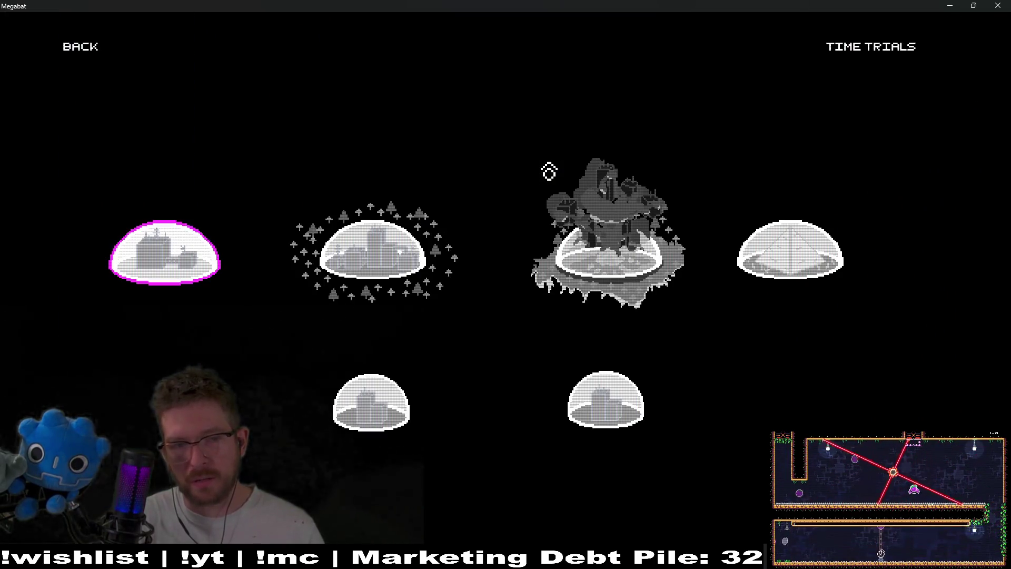
{"action": "key", "text": "Right"}
{"action": "key", "text": "Right"}
{"action": "key", "text": "Up"}
{"action": "key", "text": "Down"}
{"action": "key", "text": "Left"}
{"action": "key", "text": "Up"}
{"action": "key", "text": "Down"}
{"action": "key", "text": "Left"}
{"action": "key", "text": "Left"}
{"action": "key", "text": "Right"}
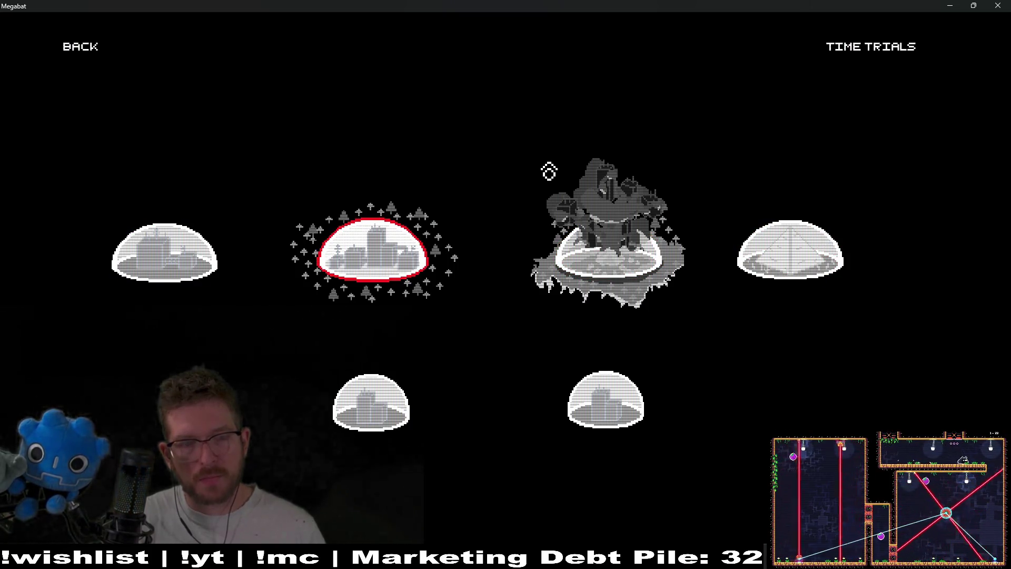
{"action": "key", "text": "Left"}
{"action": "key", "text": "Right"}
{"action": "key", "text": "Right"}
{"action": "key", "text": "Left"}
{"action": "key", "text": "Left"}
{"action": "key", "text": "Right"}
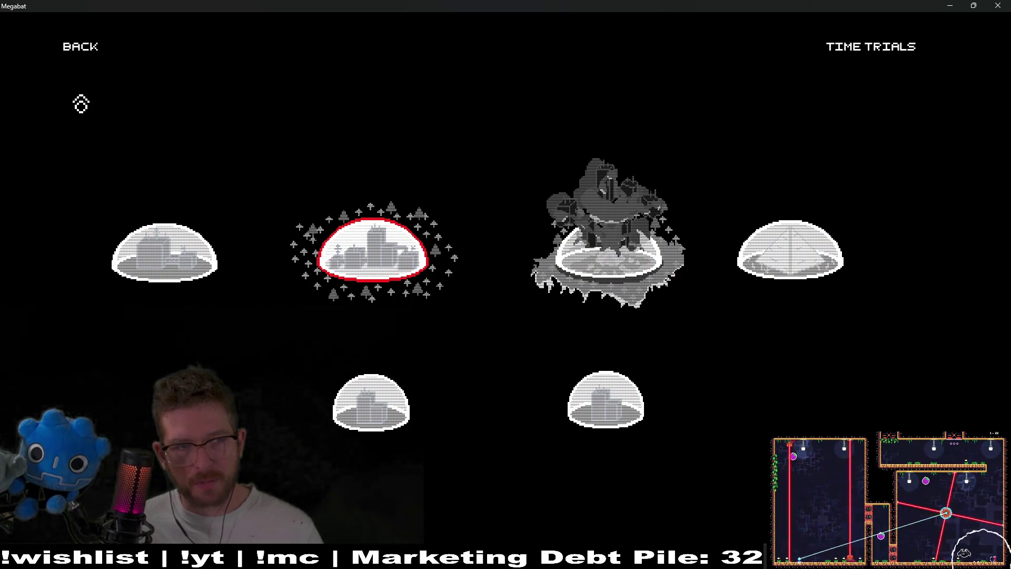
Step: Return to the title screen and load the completed third profile's world map
{"action": "left_click", "coordinate": [84, 58]}
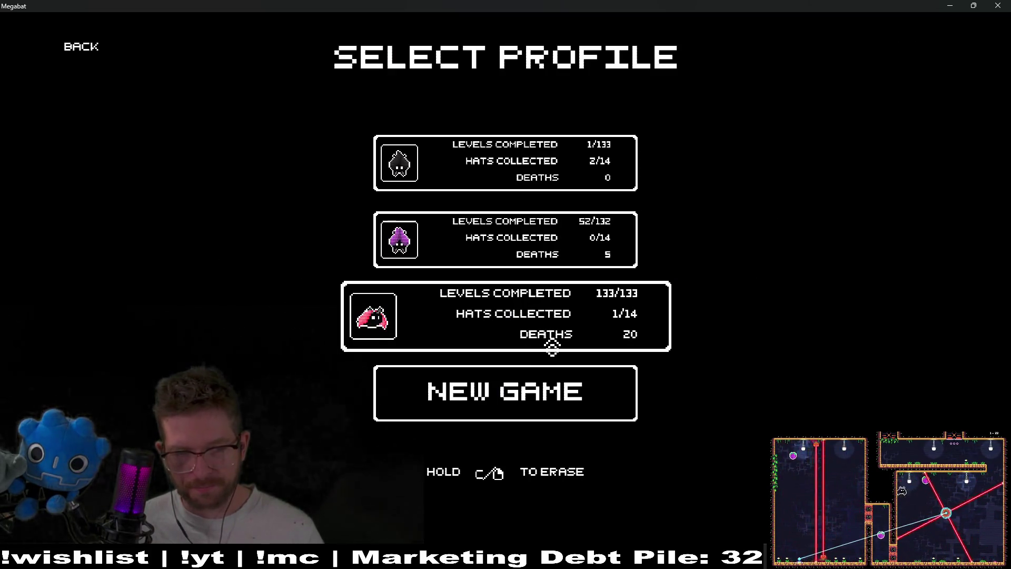
{"action": "left_click", "coordinate": [89, 50]}
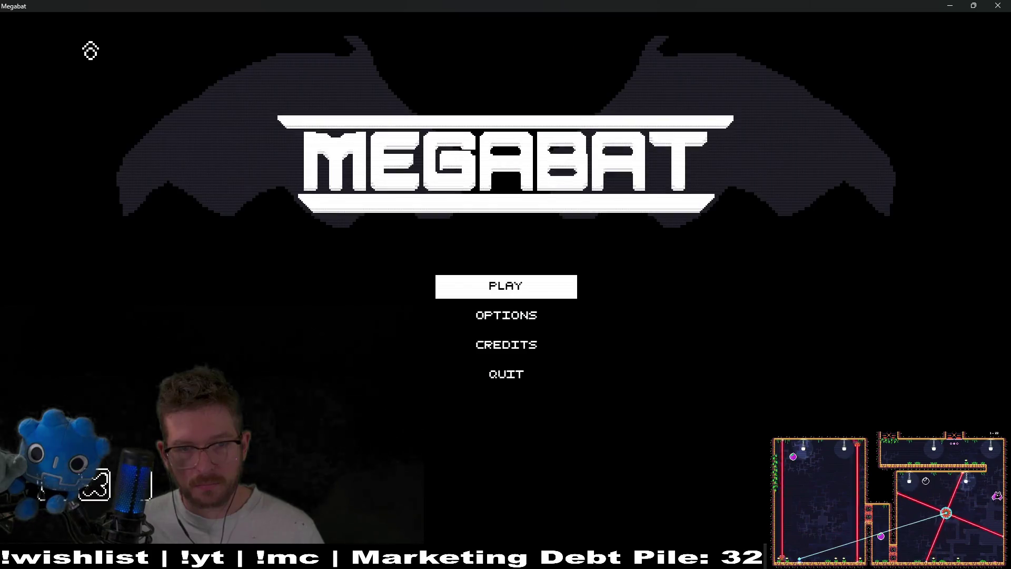
{"action": "left_click", "coordinate": [503, 285]}
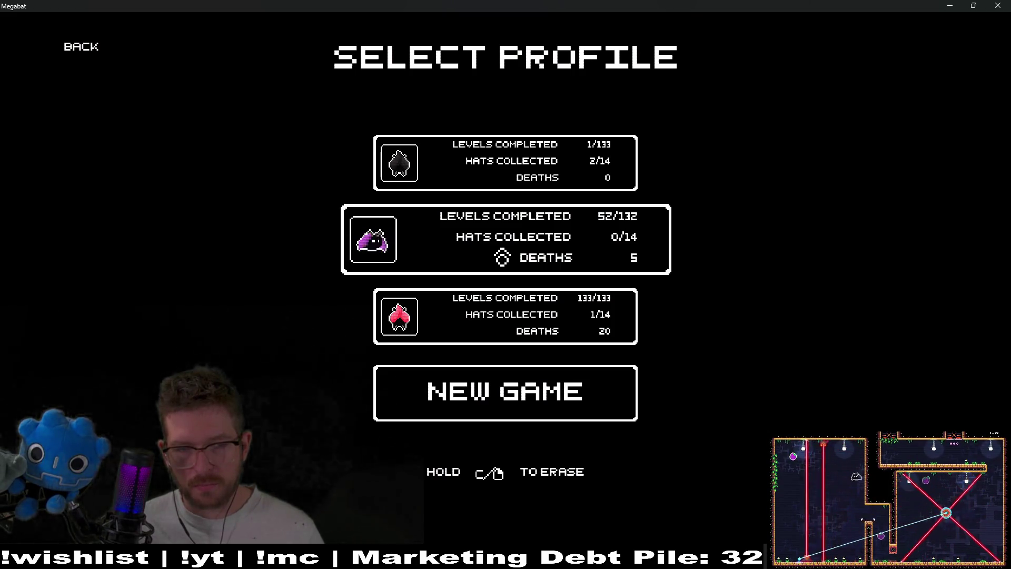
{"action": "left_click", "coordinate": [522, 321]}
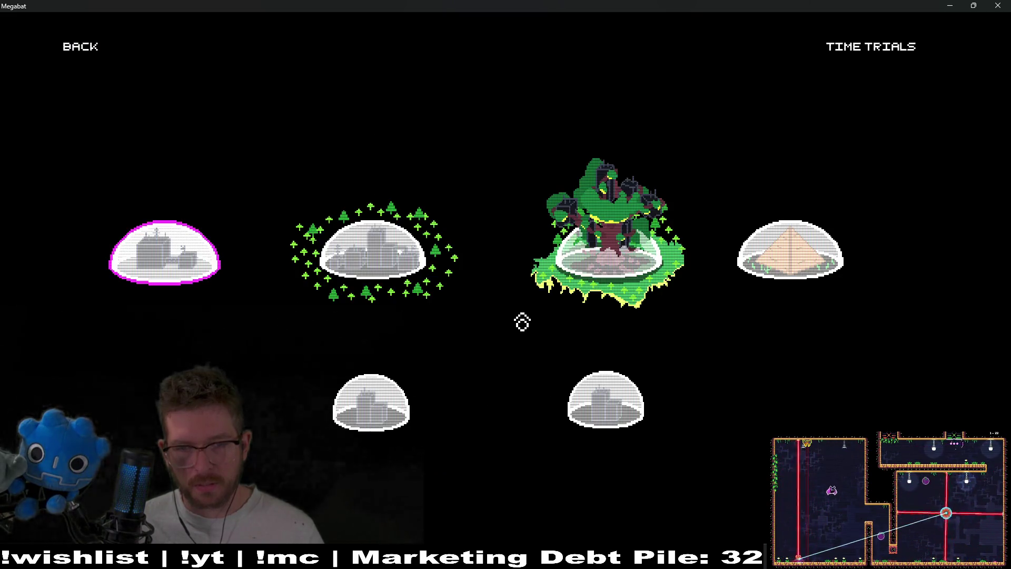
Step: Play desert level 20 from the pyramid world, then pause and return to world select
{"action": "left_click", "coordinate": [812, 285]}
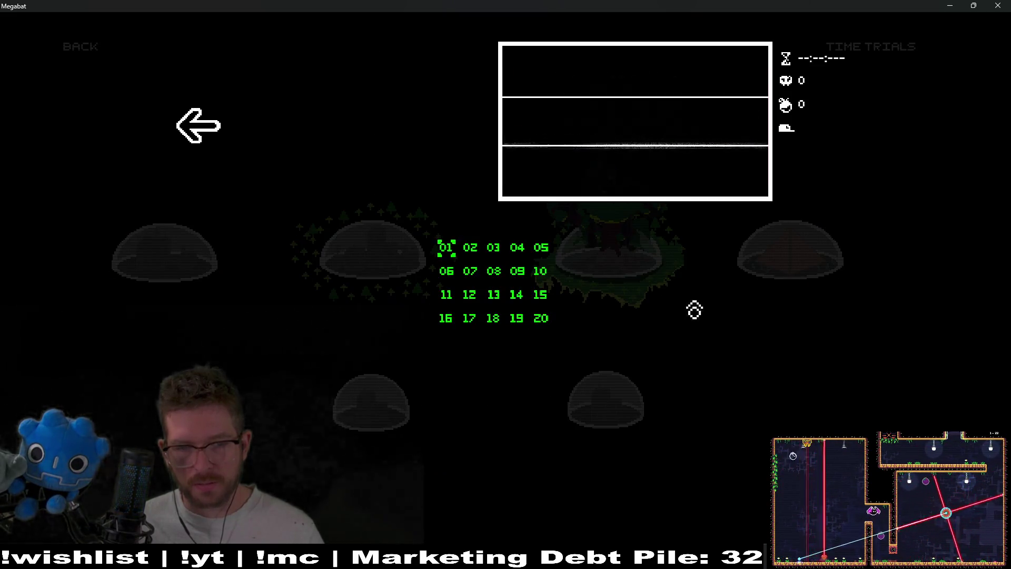
{"action": "left_click", "coordinate": [545, 332]}
{"action": "key", "text": "Escape"}
{"action": "key", "text": "Down"}
{"action": "key", "text": "Down"}
{"action": "key", "text": "Down"}
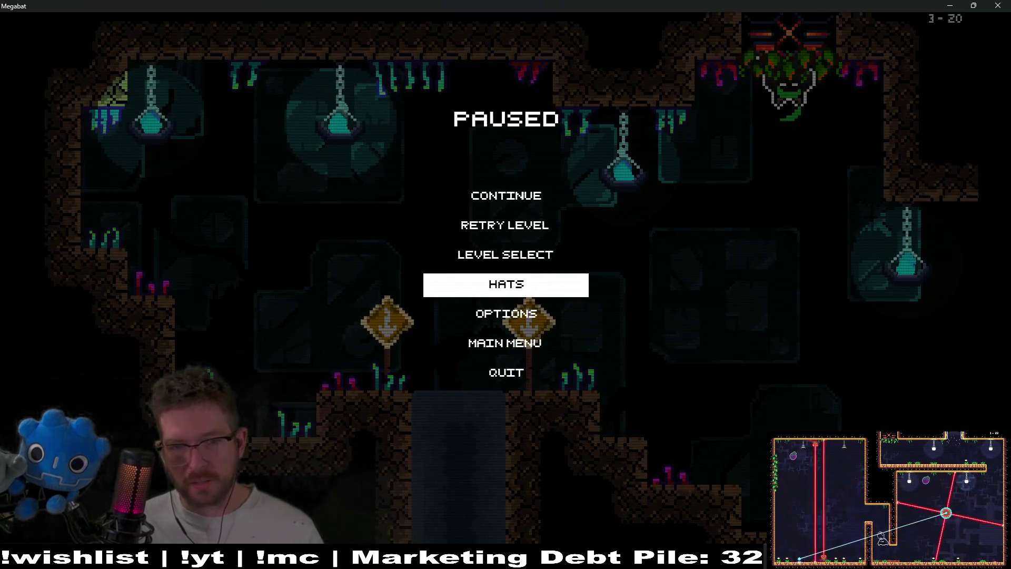
{"action": "left_click", "coordinate": [508, 258]}
Step: Browse the profiles' world maps, checking a six-level list and a 20-level list
{"action": "left_click", "coordinate": [81, 62]}
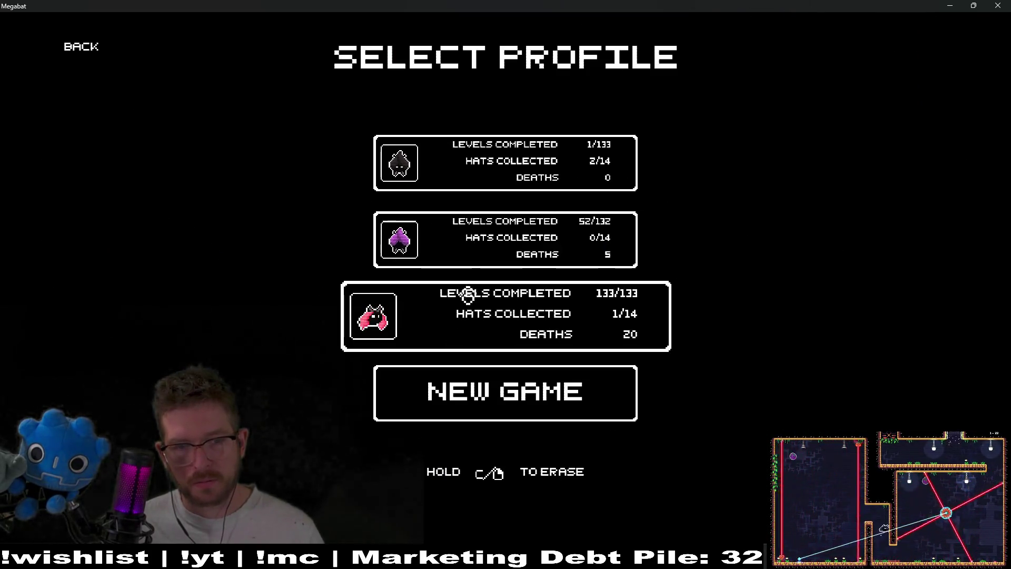
{"action": "left_click", "coordinate": [468, 295]}
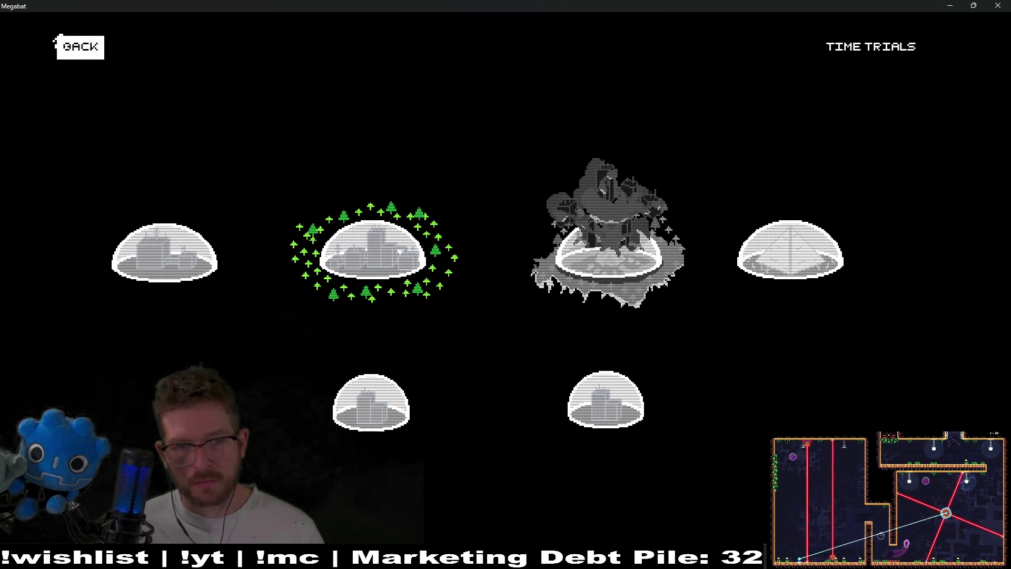
{"action": "left_click", "coordinate": [58, 43]}
{"action": "left_click", "coordinate": [482, 348]}
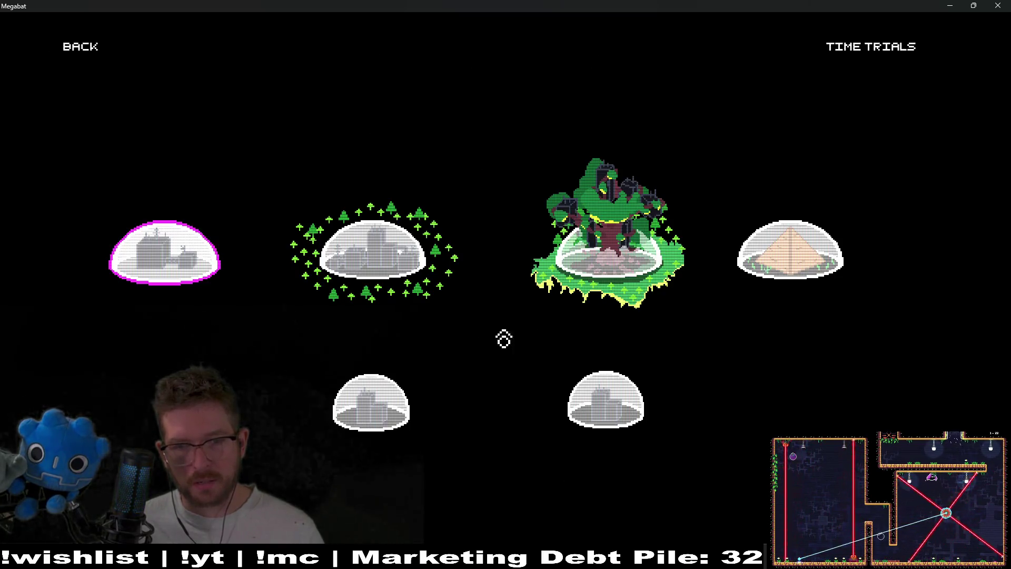
{"action": "left_click", "coordinate": [627, 429]}
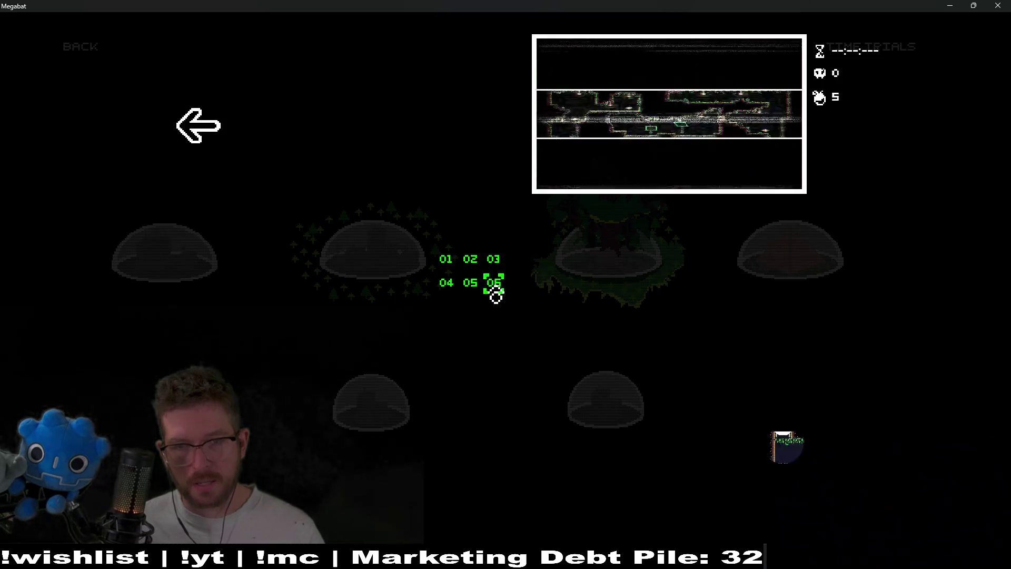
{"action": "key", "text": "Escape"}
{"action": "left_click", "coordinate": [844, 273]}
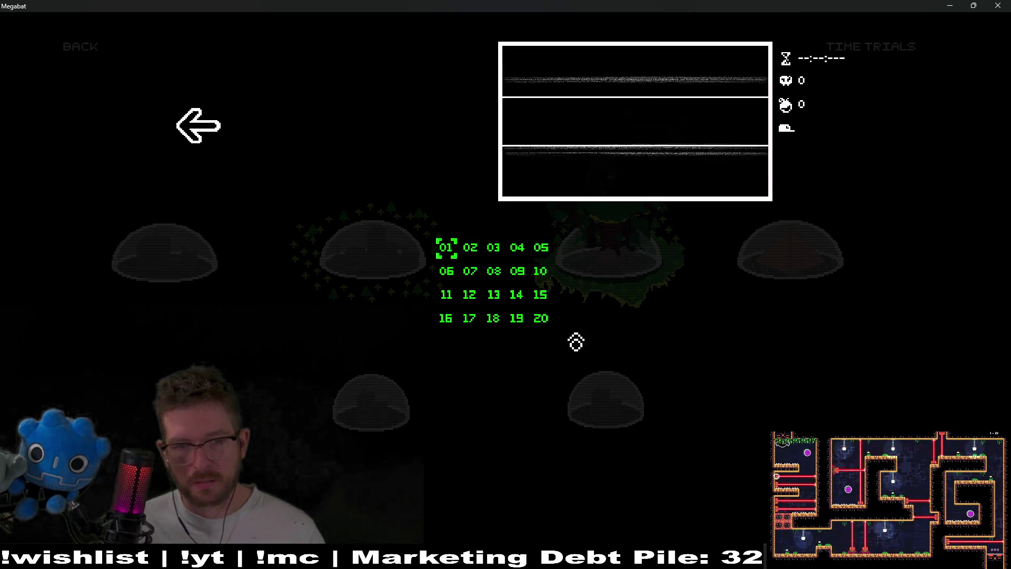
{"action": "left_click", "coordinate": [197, 125]}
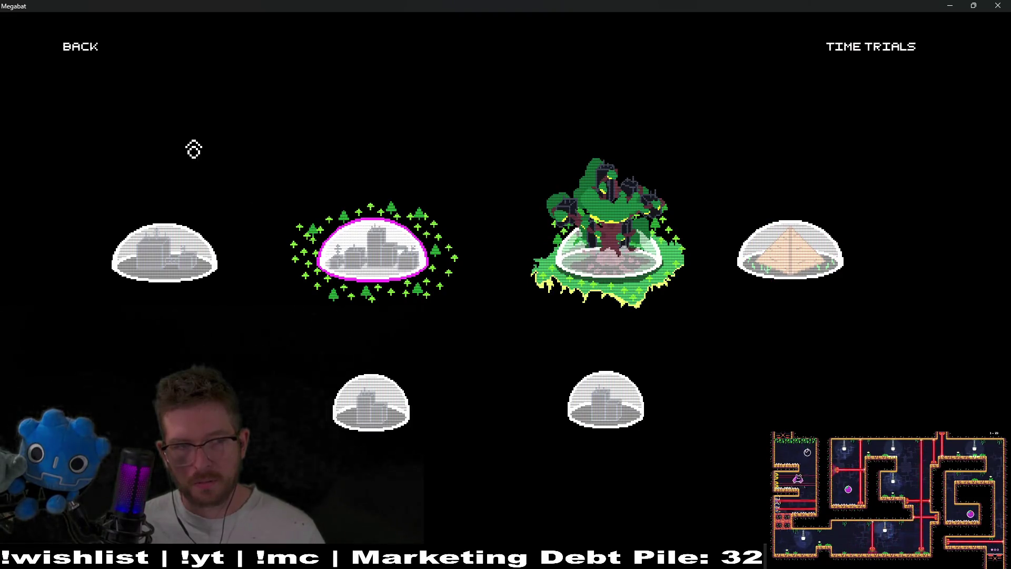
{"action": "left_click", "coordinate": [81, 47]}
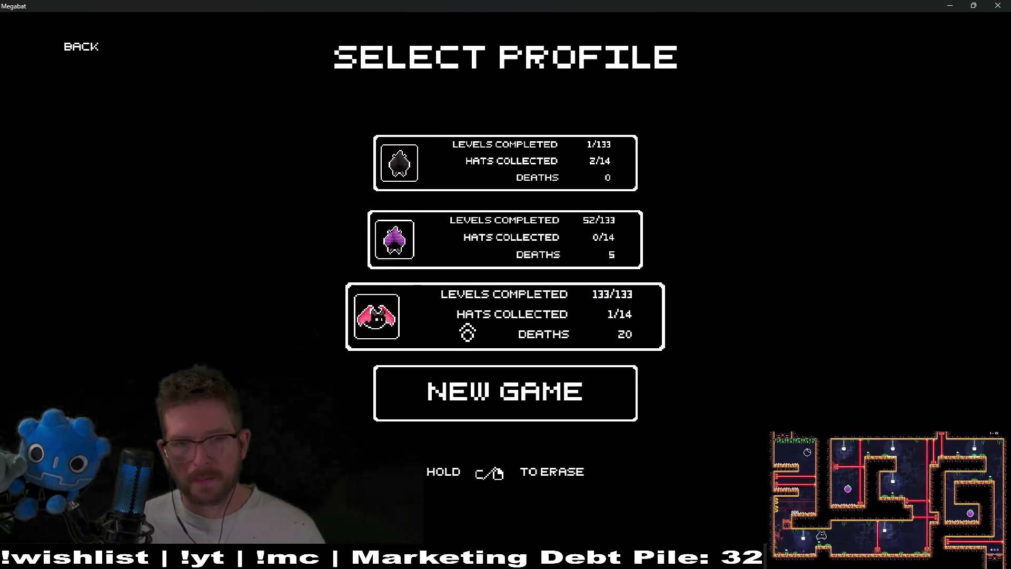
{"action": "left_click", "coordinate": [491, 327]}
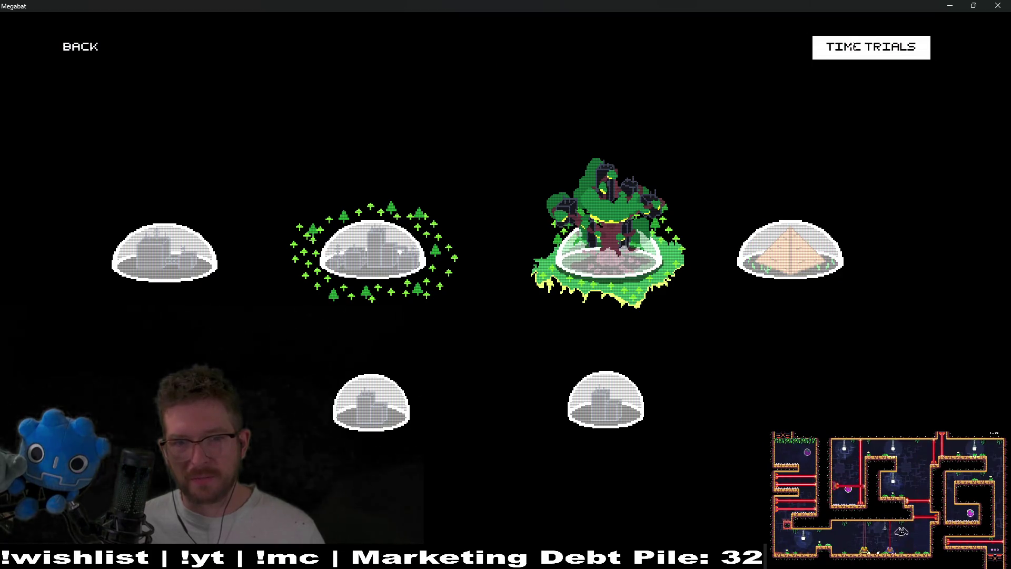
Step: View the Time Trials menu and its High Scores, then close the game window
{"action": "left_click", "coordinate": [855, 48]}
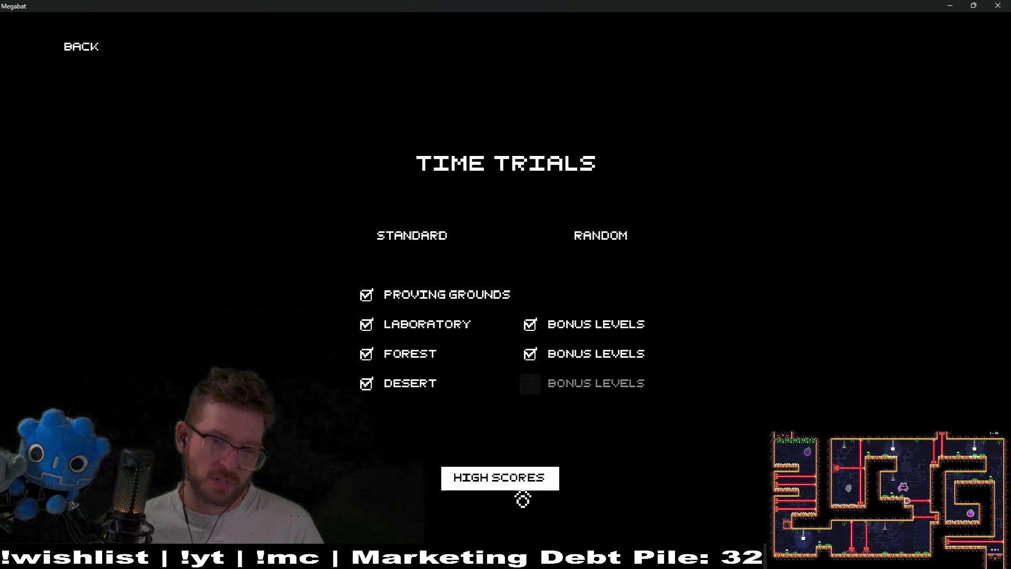
{"action": "left_click", "coordinate": [522, 491]}
{"action": "left_click", "coordinate": [84, 57]}
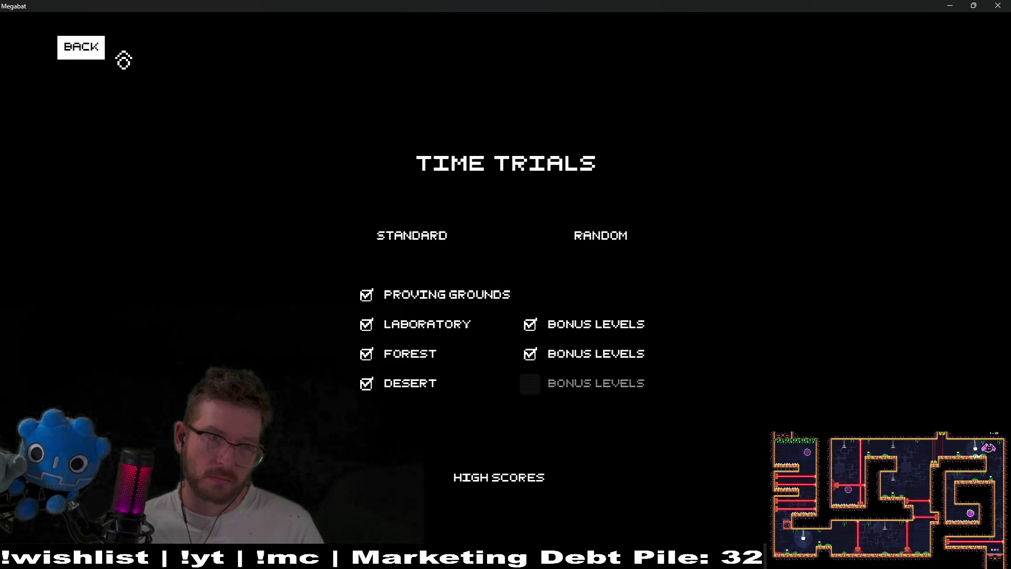
{"action": "left_click", "coordinate": [59, 56]}
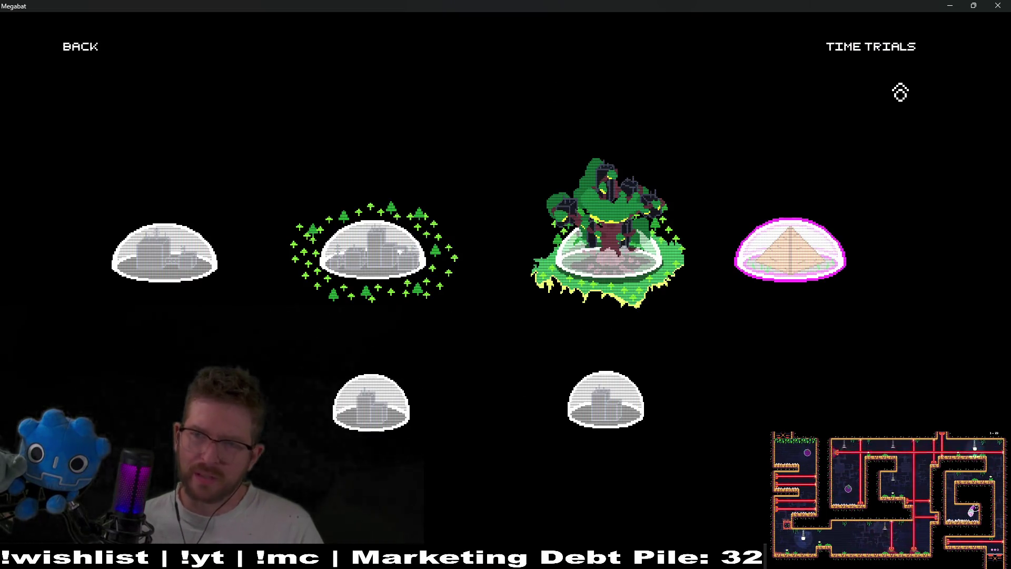
{"action": "left_click", "coordinate": [999, 6]}
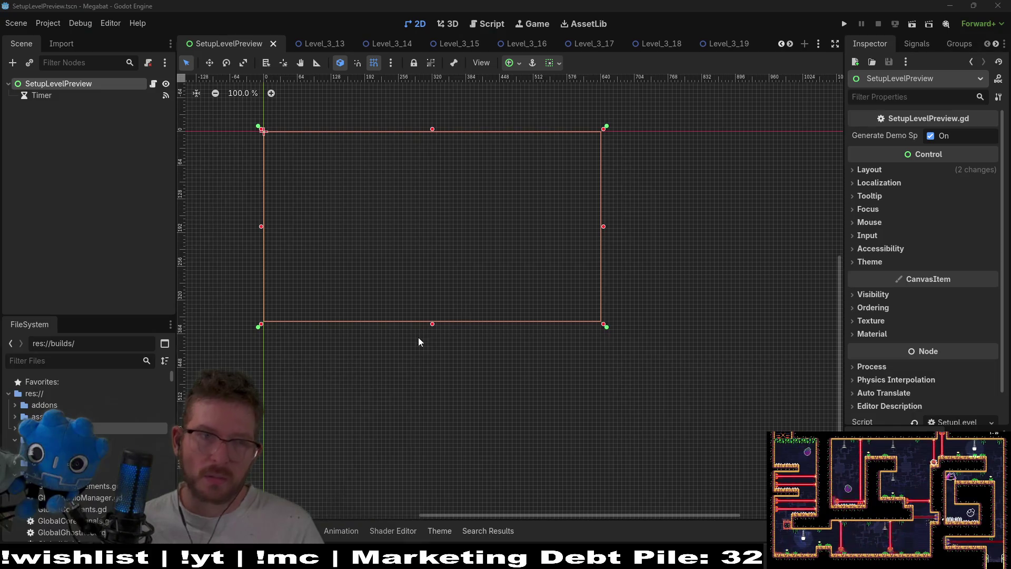
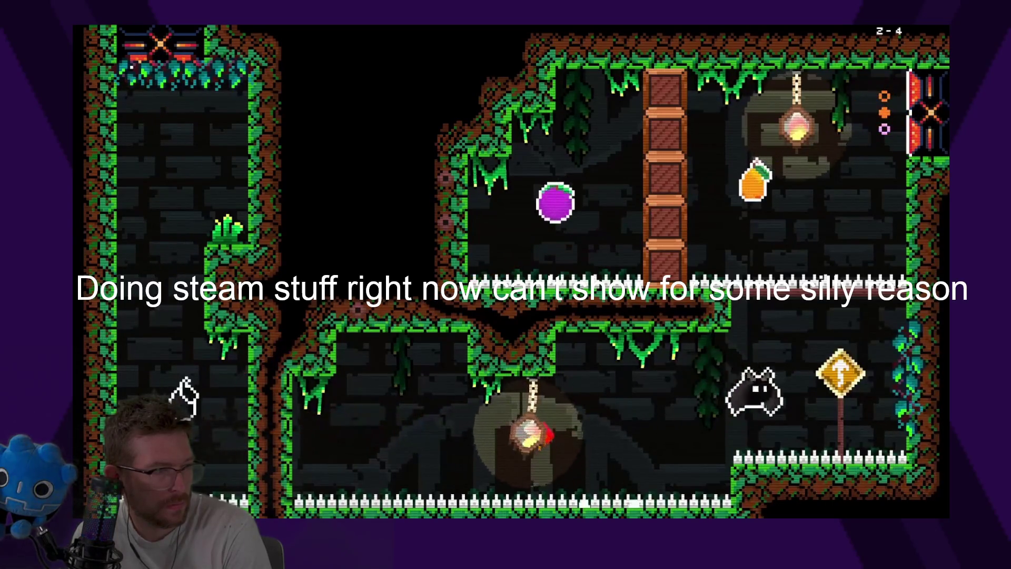
Step: Bounce the cat off the sign, collect the pear and plum, and fire the swap beam
{"action": "key", "text": "Right"}
{"action": "key", "text": "Left"}
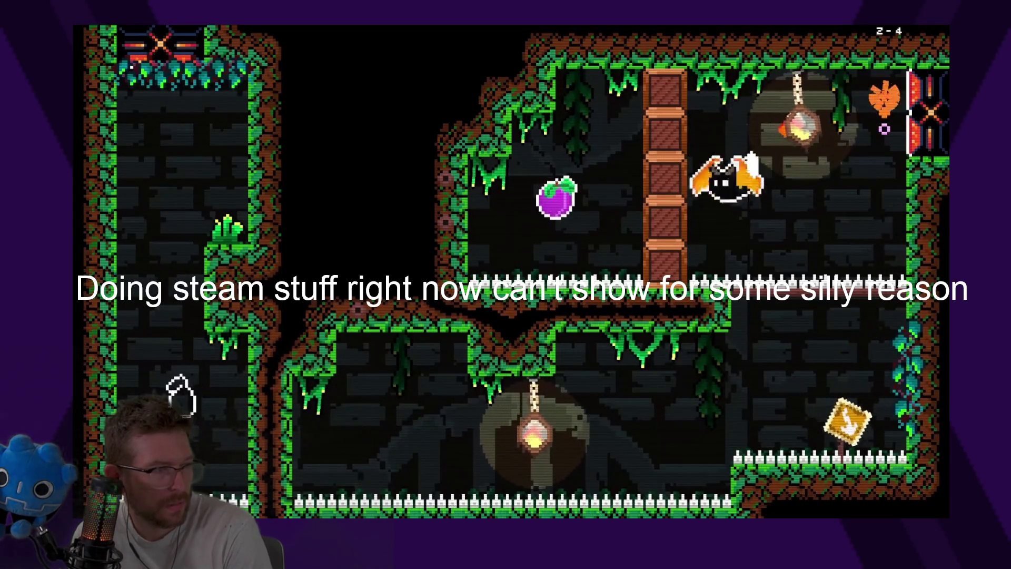
{"action": "key", "text": "Left"}
{"action": "key", "text": "Right"}
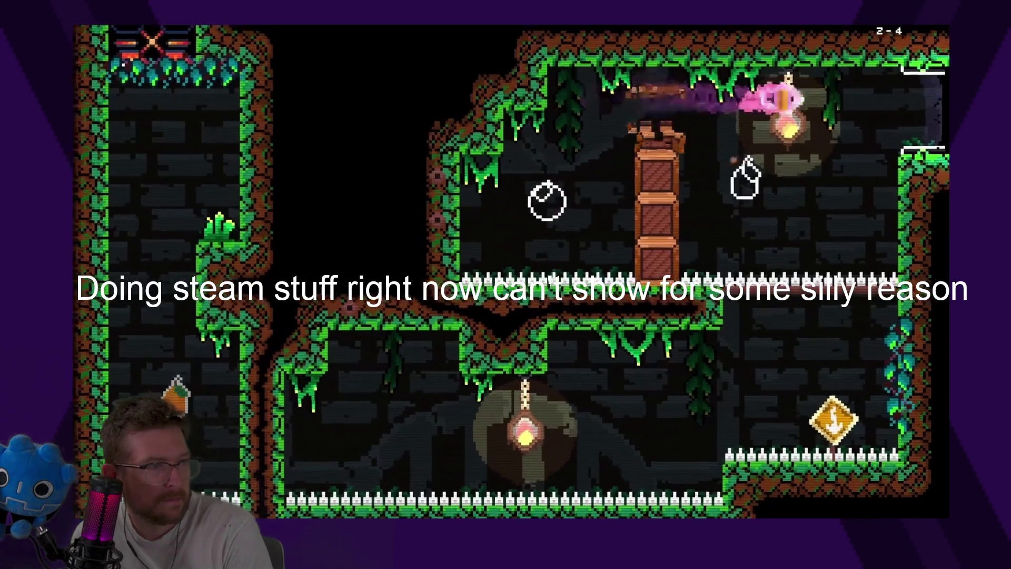
{"action": "key", "text": "Right"}
{"action": "key", "text": "x"}
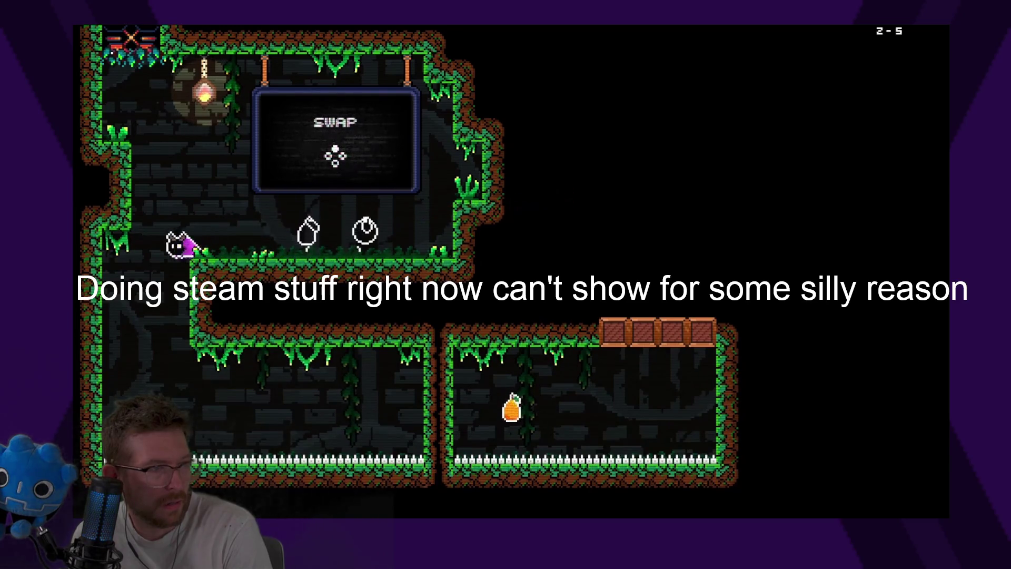
Step: Dash through the wall gap and crate row up into the upper room and onward
{"action": "key", "text": "Right"}
{"action": "key", "text": "x"}
{"action": "key", "text": "Up"}
{"action": "key", "text": "Right"}
{"action": "key", "text": "x"}
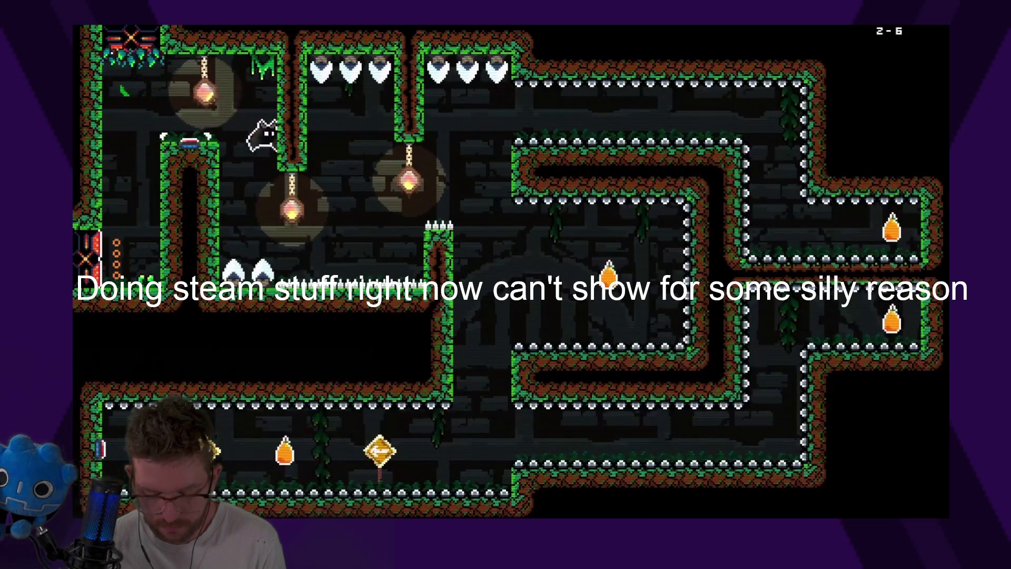
Step: Run through the corridor and lower rooms, ending on the ledge by the red button
{"action": "key", "text": "Right"}
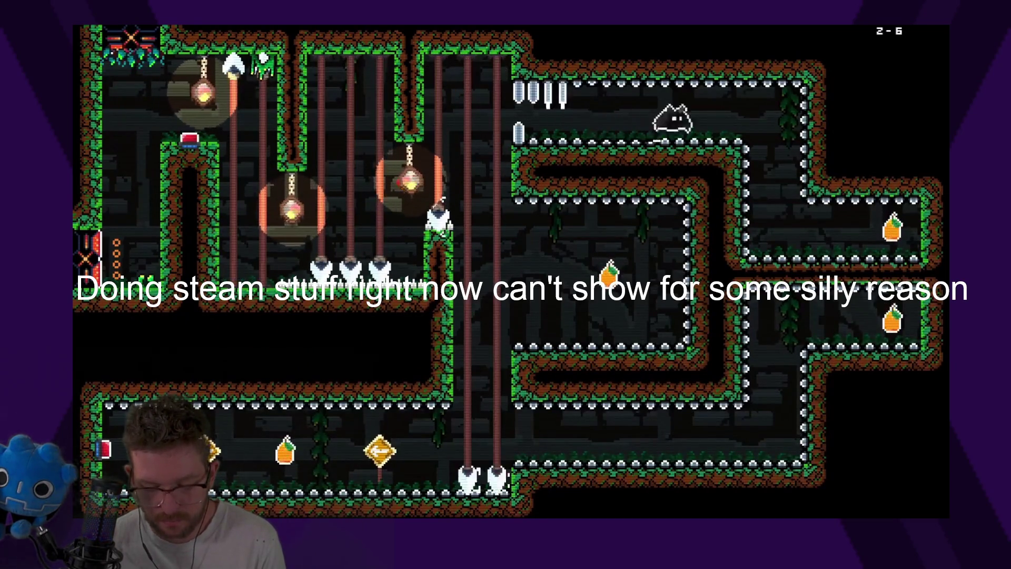
{"action": "key", "text": "Left"}
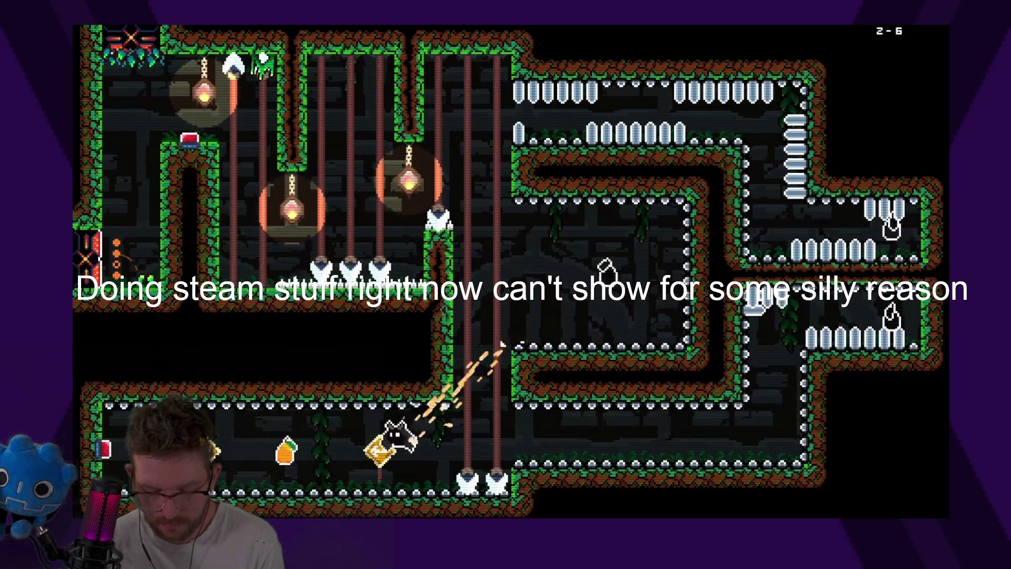
{"action": "key", "text": "Right"}
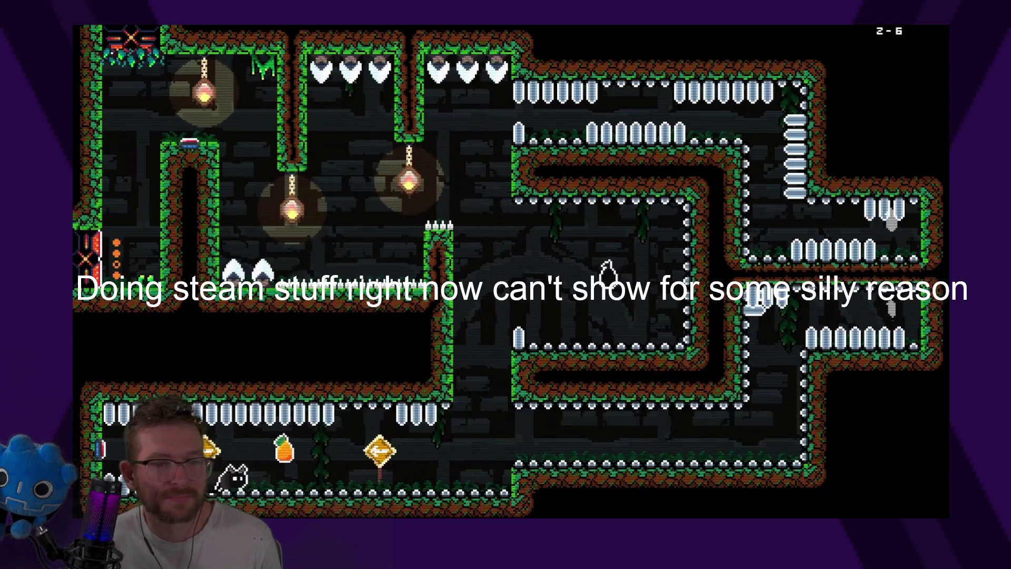
{"action": "key", "text": "space"}
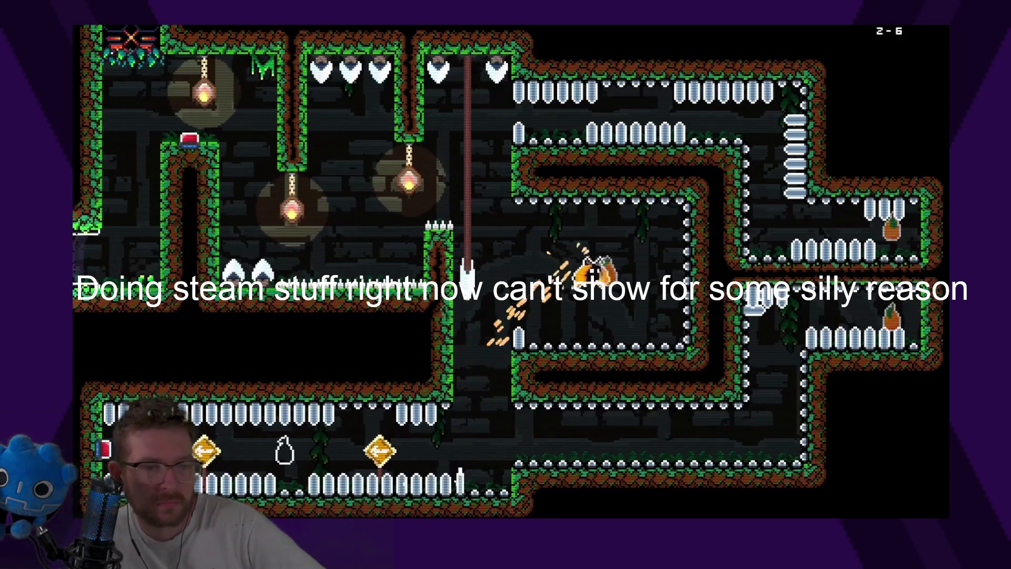
{"action": "key", "text": "Left"}
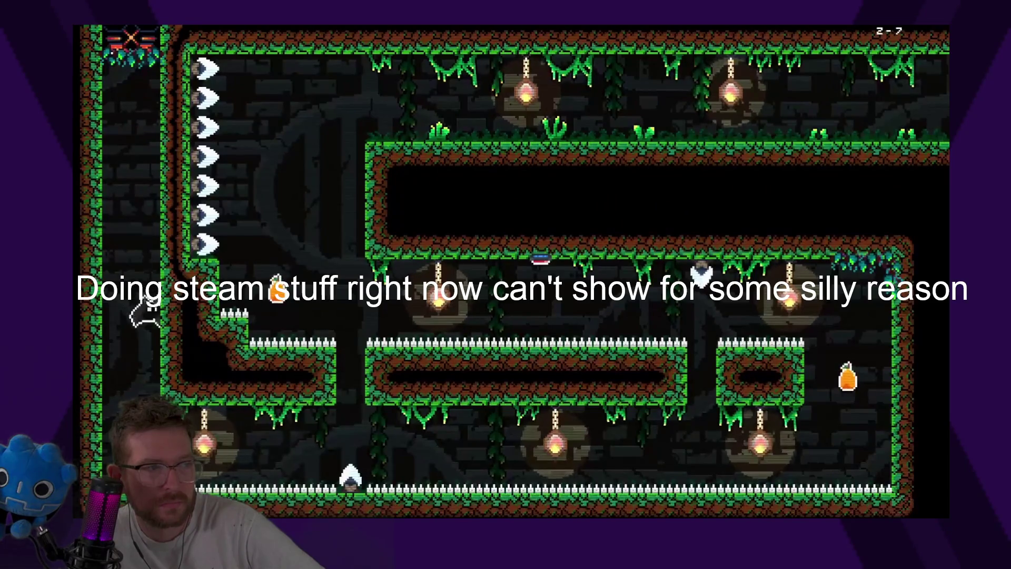
Step: In level 2-7, run past the floor spear, grab the carrot and dash out of the first room
{"action": "key", "text": "Right"}
{"action": "key", "text": "Right"}
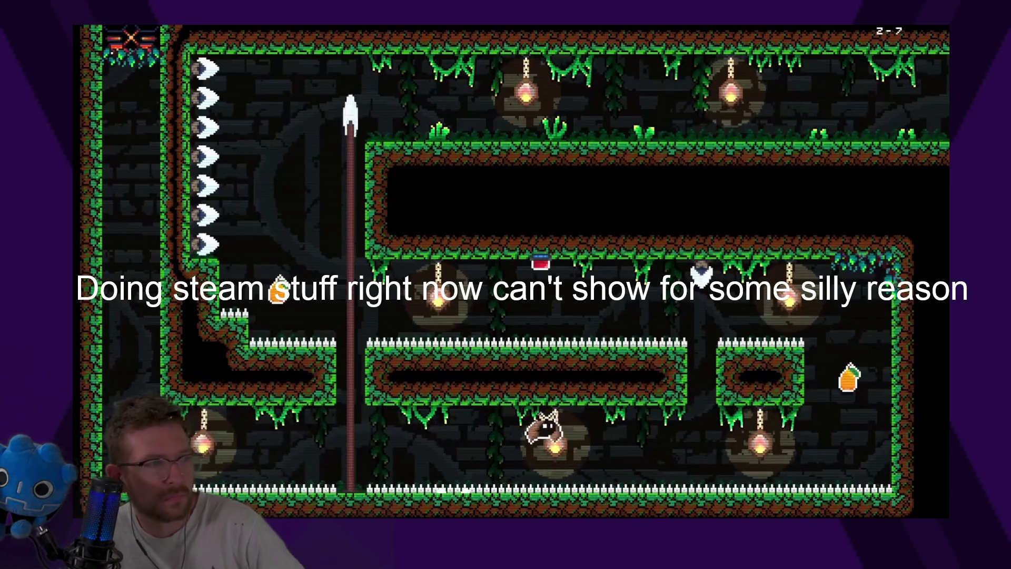
{"action": "key", "text": "Right"}
{"action": "key", "text": "space"}
{"action": "key", "text": "Left"}
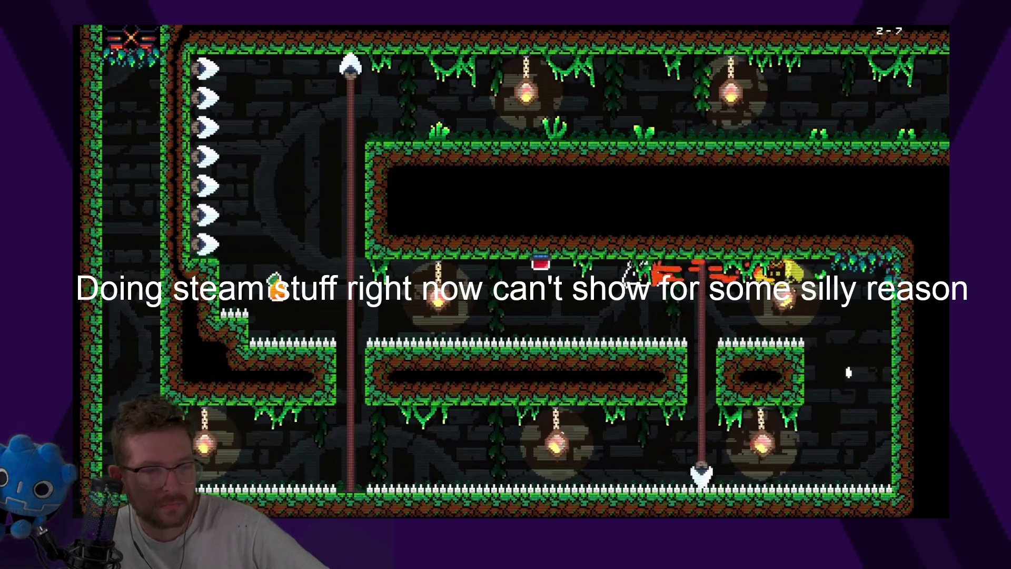
{"action": "key", "text": "space"}
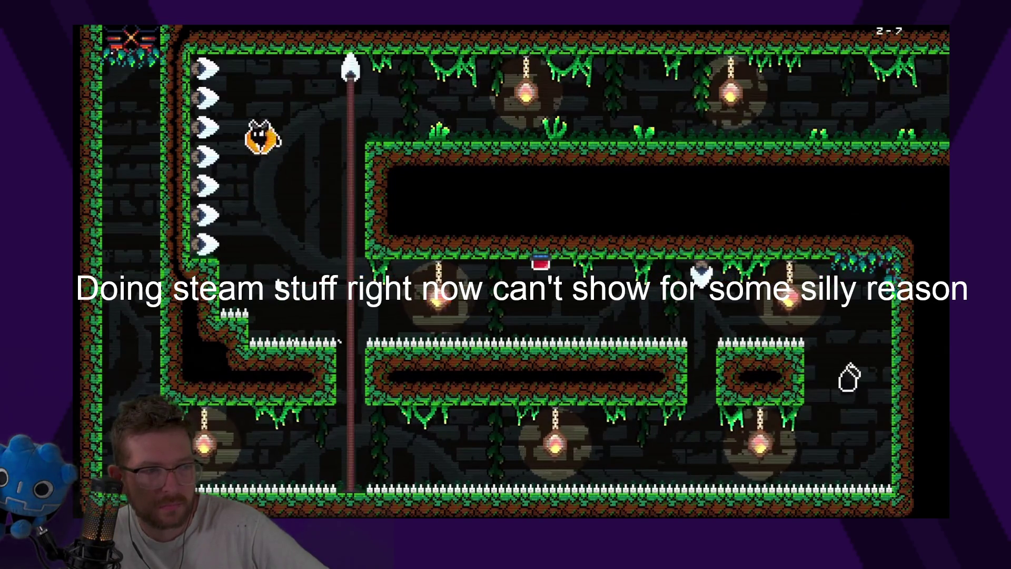
{"action": "key", "text": "Right"}
{"action": "key", "text": "Right"}
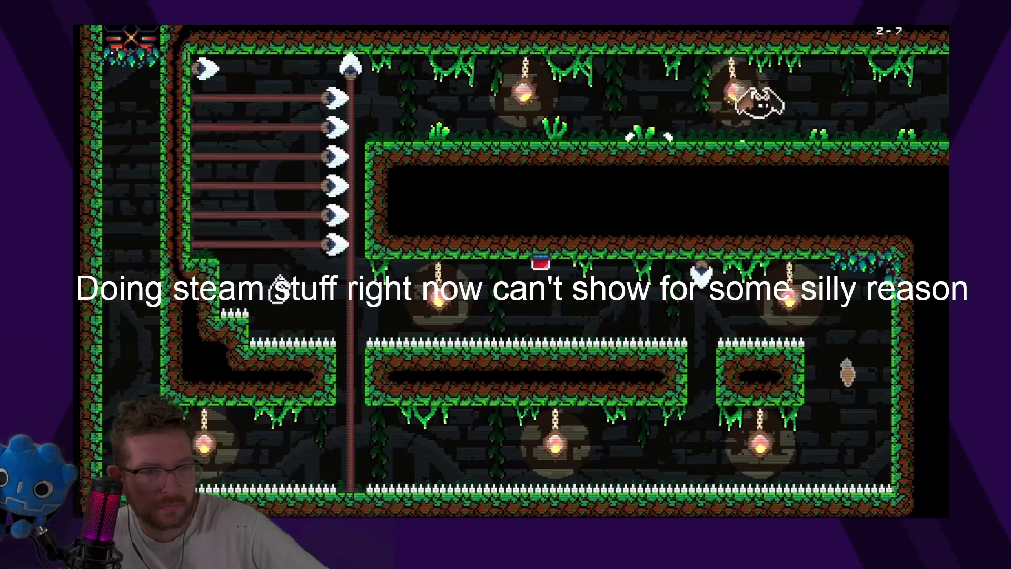
{"action": "key", "text": "Right"}
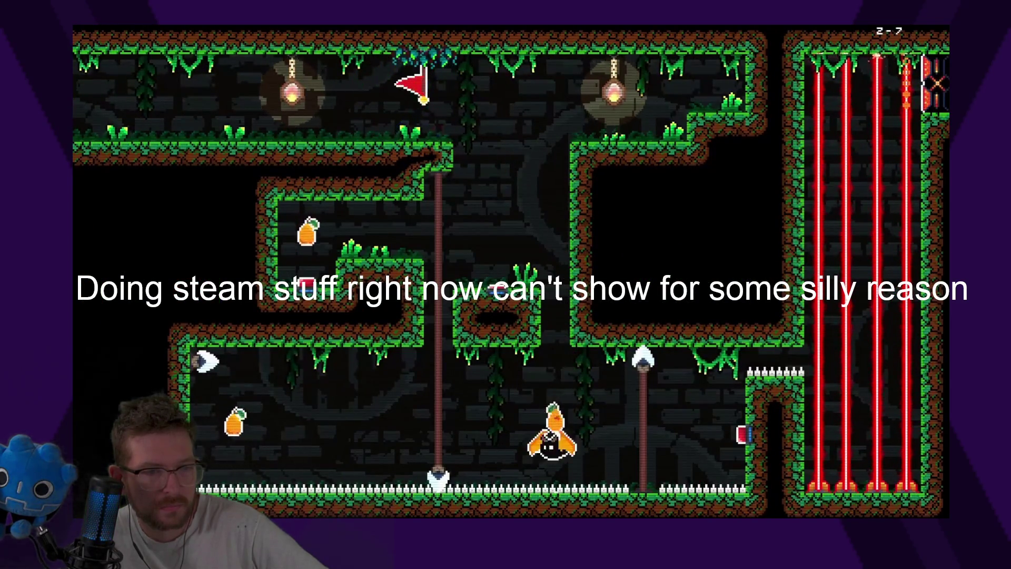
Step: Jump and dash across the second room to activate the checkpoint flag
{"action": "key", "text": "space"}
{"action": "key", "text": "Right"}
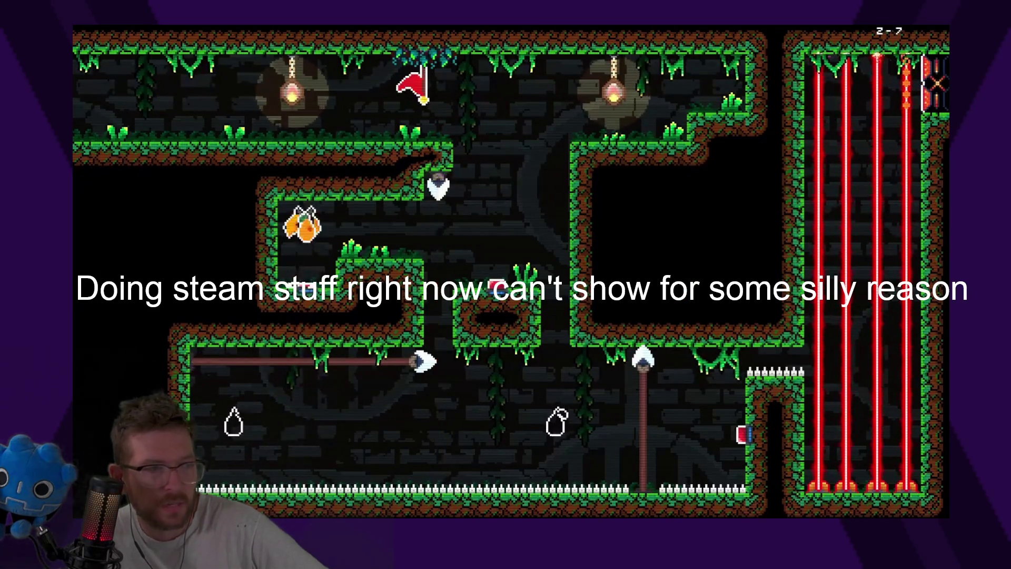
{"action": "key", "text": "Right"}
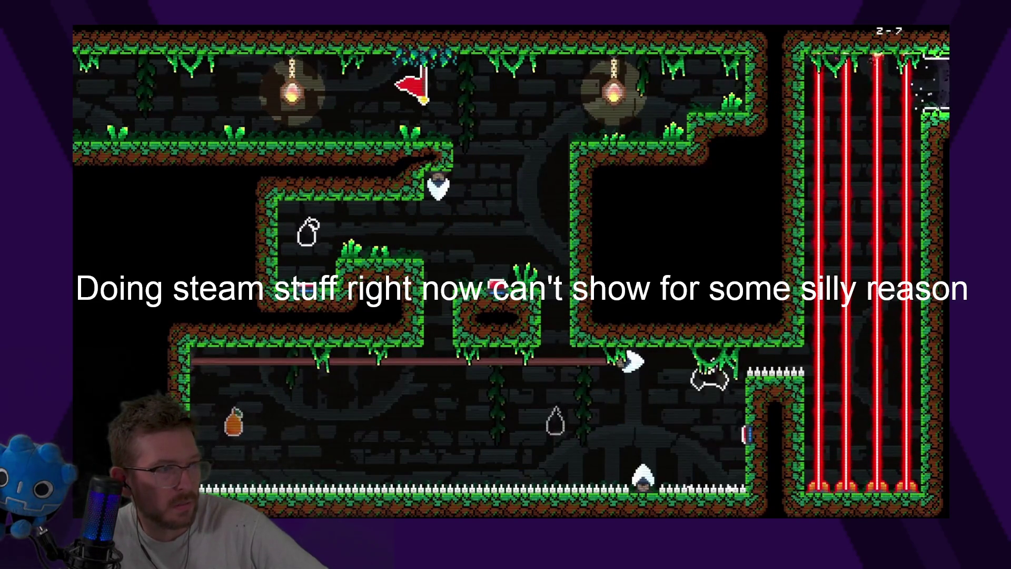
{"action": "key", "text": "Left"}
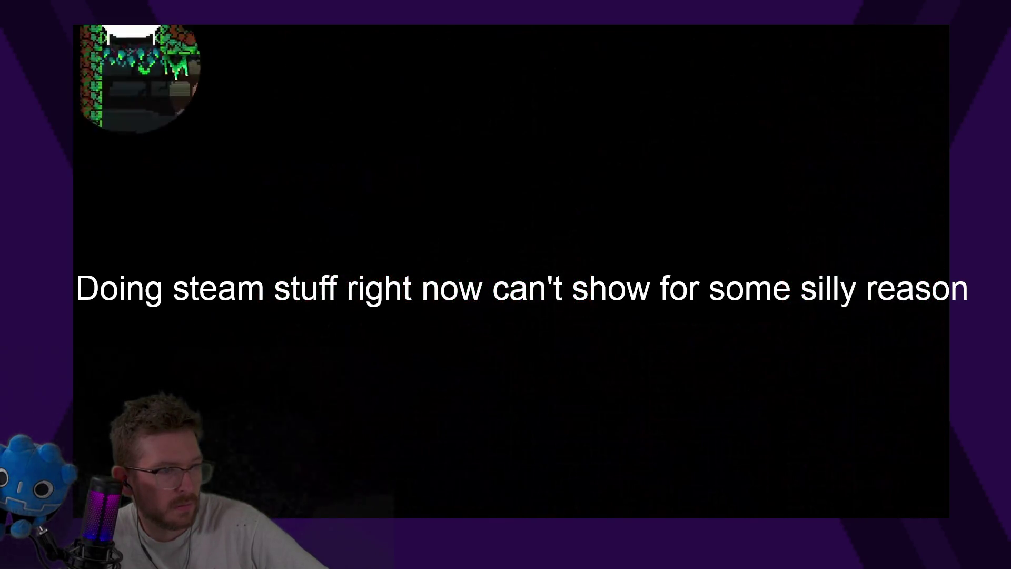
Step: Start level 2-8 by dashing down the left shaft, past the plum, into the laser room
{"action": "key", "text": "Left"}
{"action": "key", "text": "Down"}
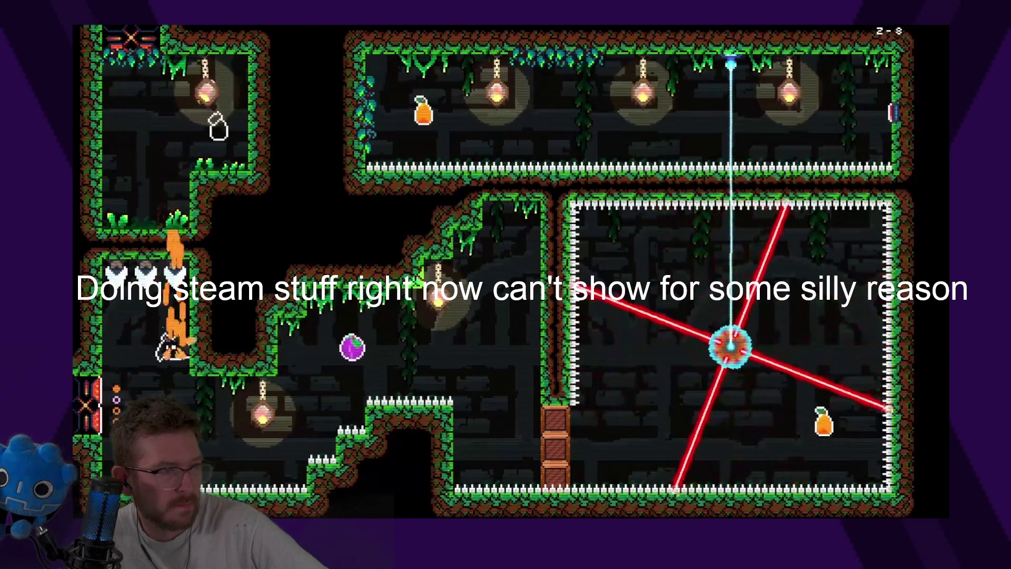
{"action": "key", "text": "Right"}
{"action": "key", "text": "Right"}
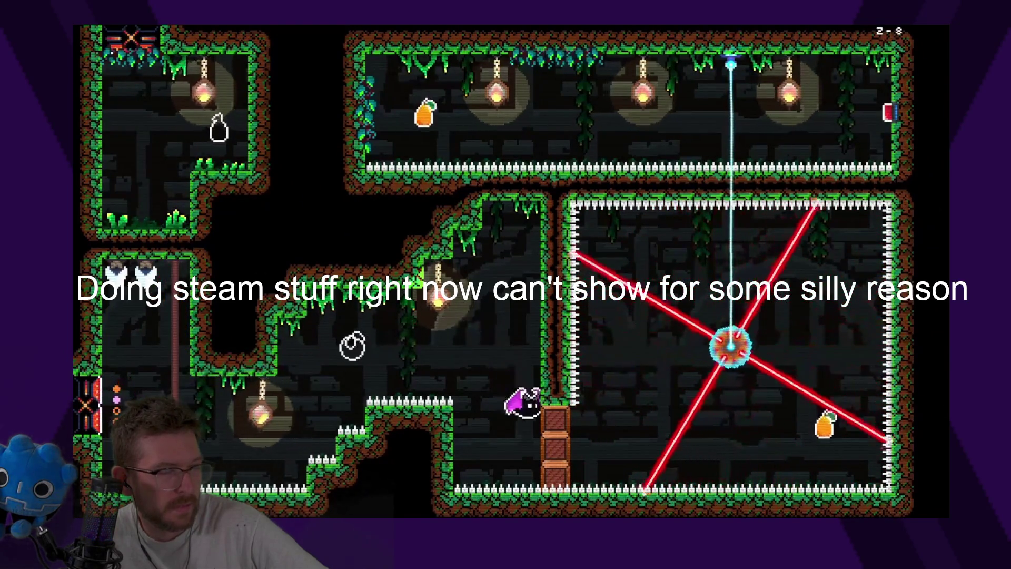
{"action": "key", "text": "Up"}
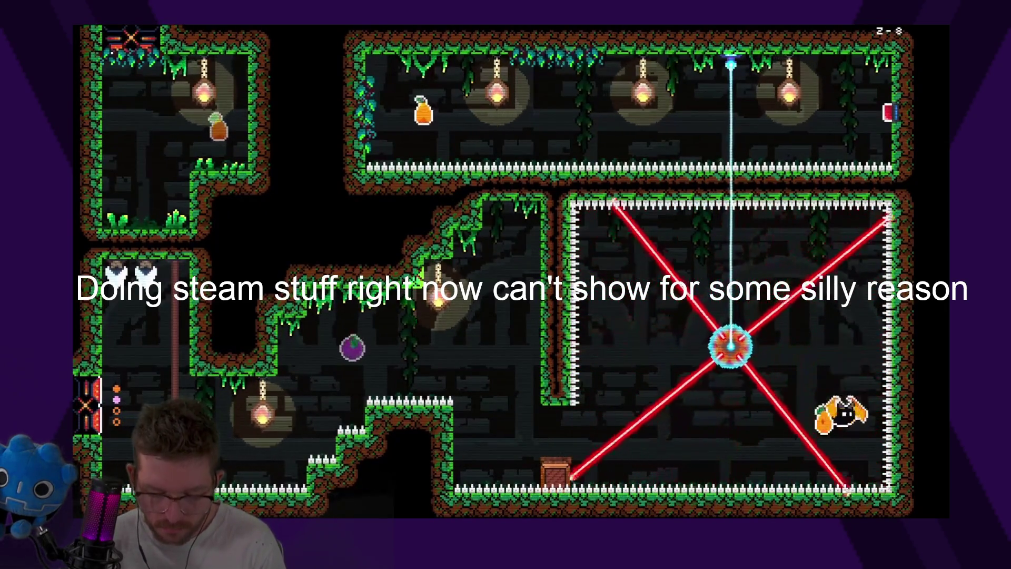
Step: After respawning at the checkpoint, climb for the pear and cross the upper corridor to the fruit
{"action": "key", "text": "Left"}
{"action": "key", "text": "Left"}
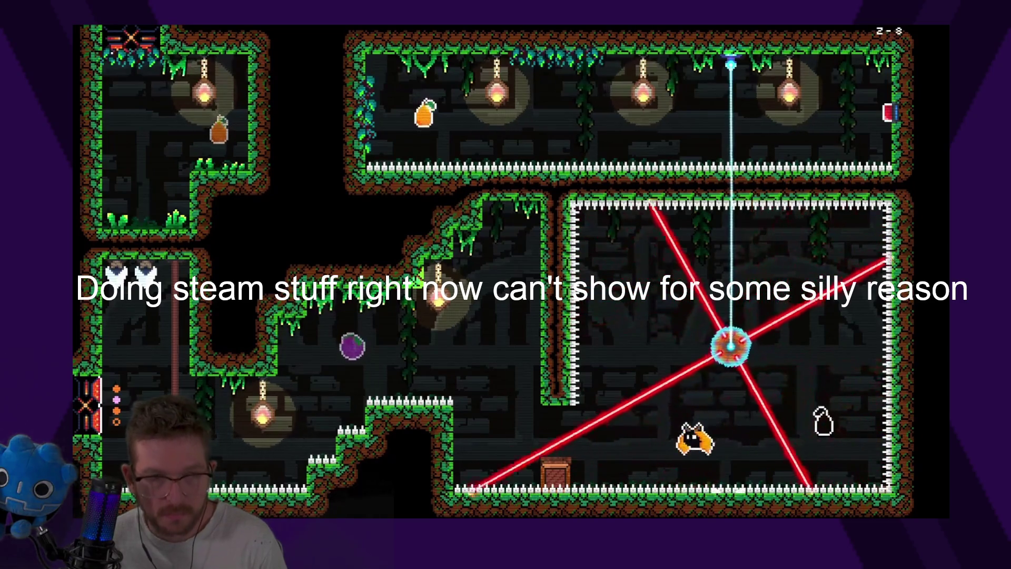
{"action": "key", "text": "space"}
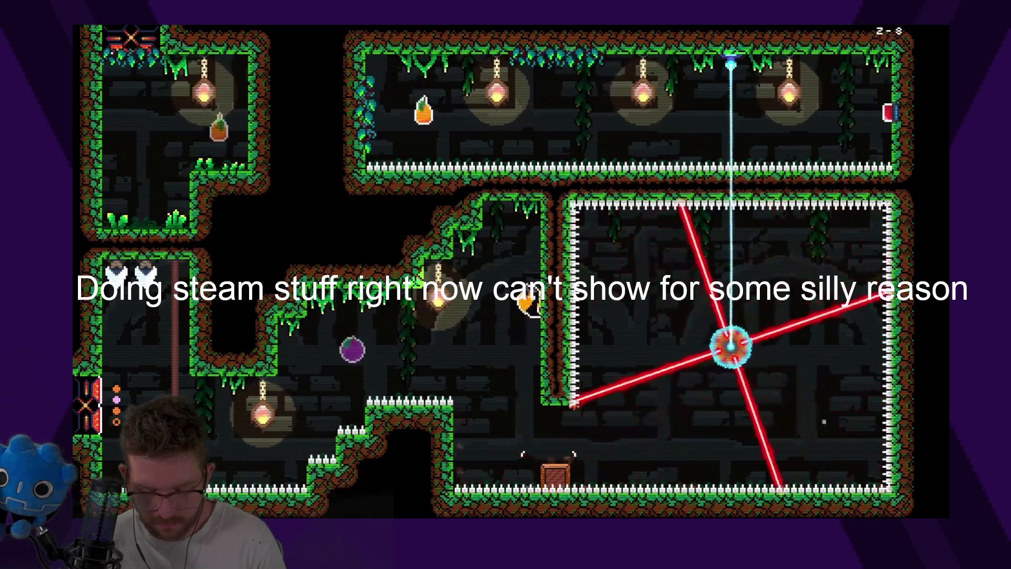
{"action": "key", "text": "Left"}
{"action": "key", "text": "Right"}
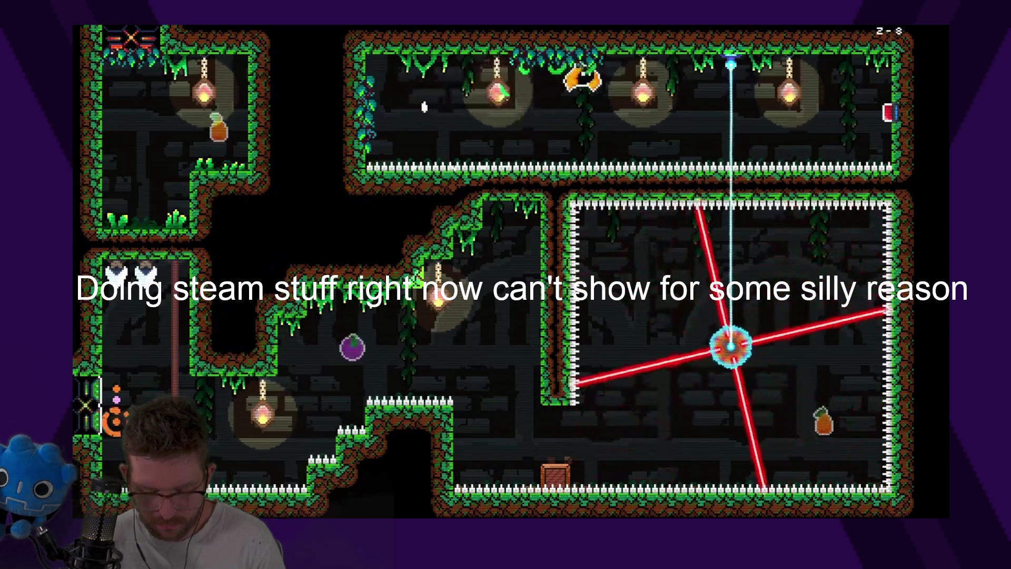
{"action": "key", "text": "Right"}
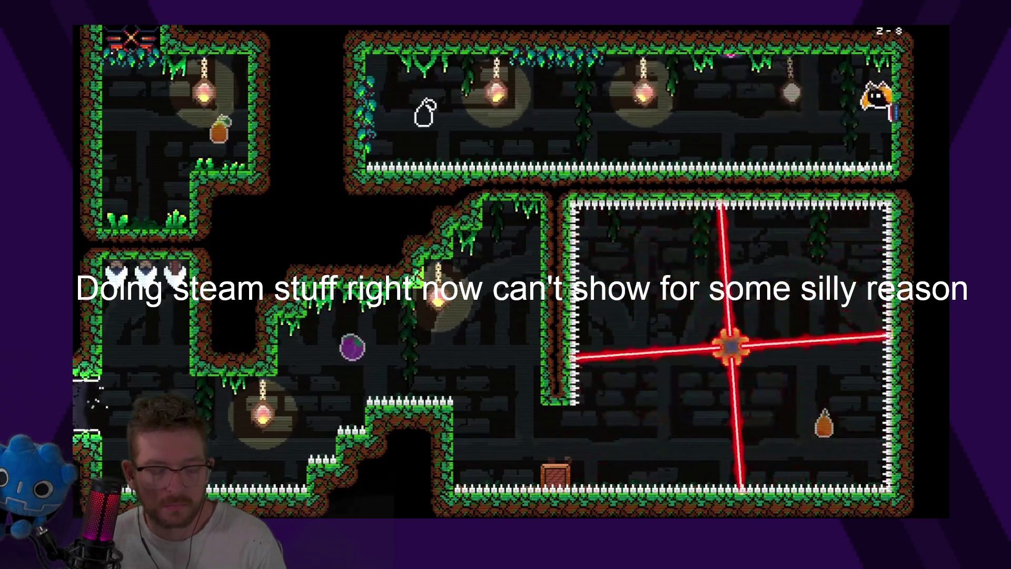
{"action": "key", "text": "space"}
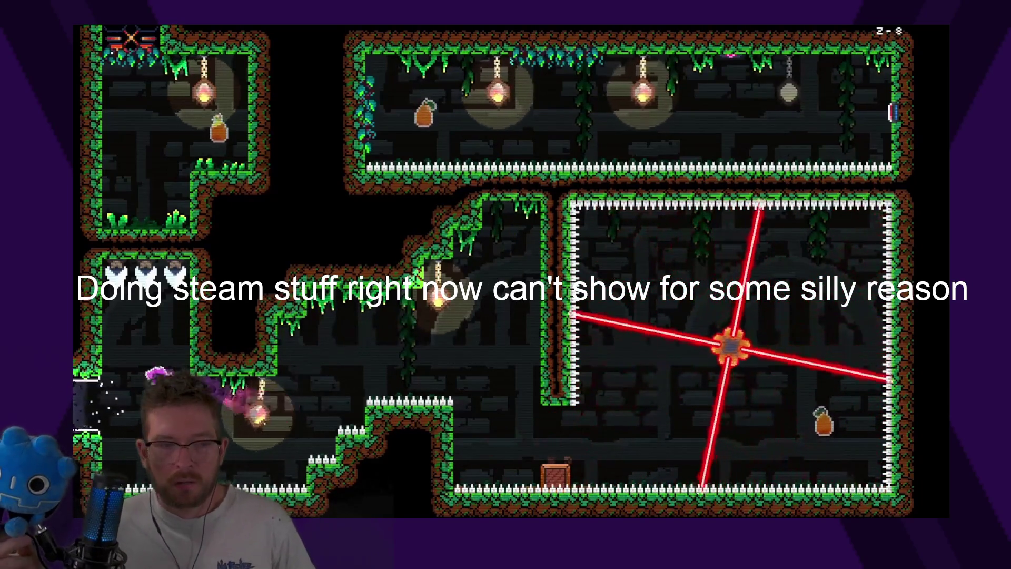
{"action": "key", "text": "space"}
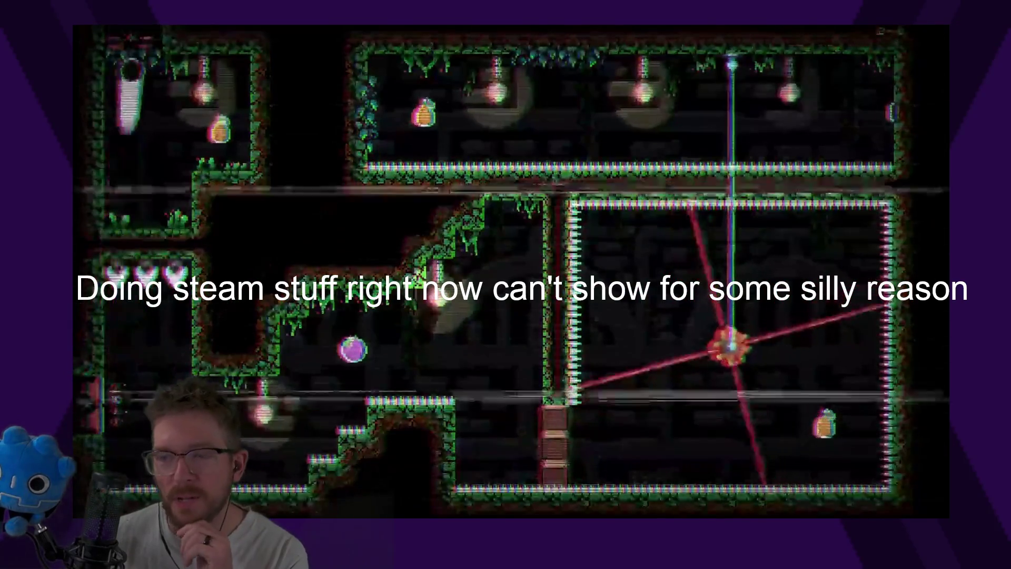
{"action": "key", "text": "Right"}
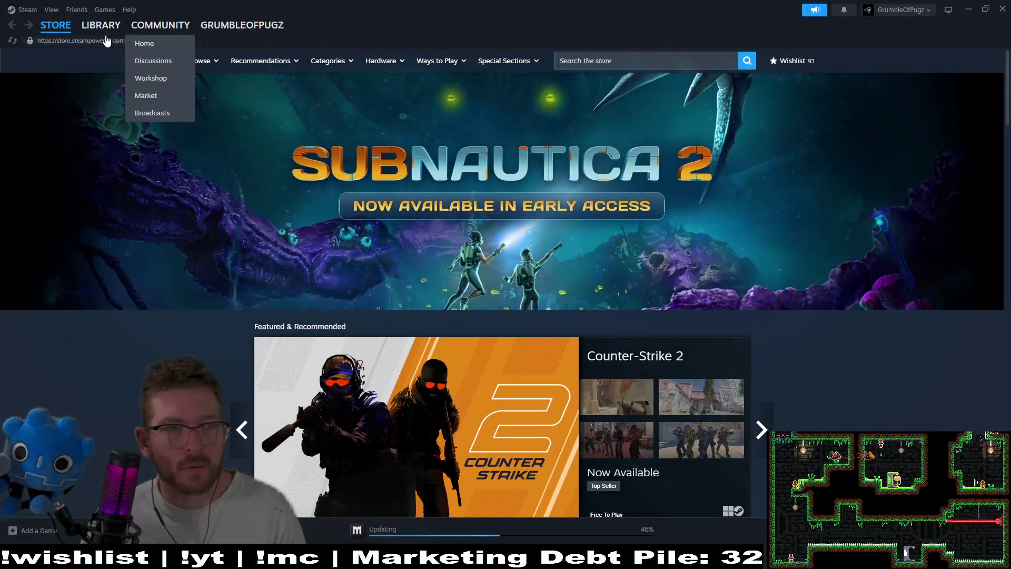
Step: In the Steam library, select Megabat Playtest and then the Megabat Demo page
{"action": "left_click", "coordinate": [101, 25]}
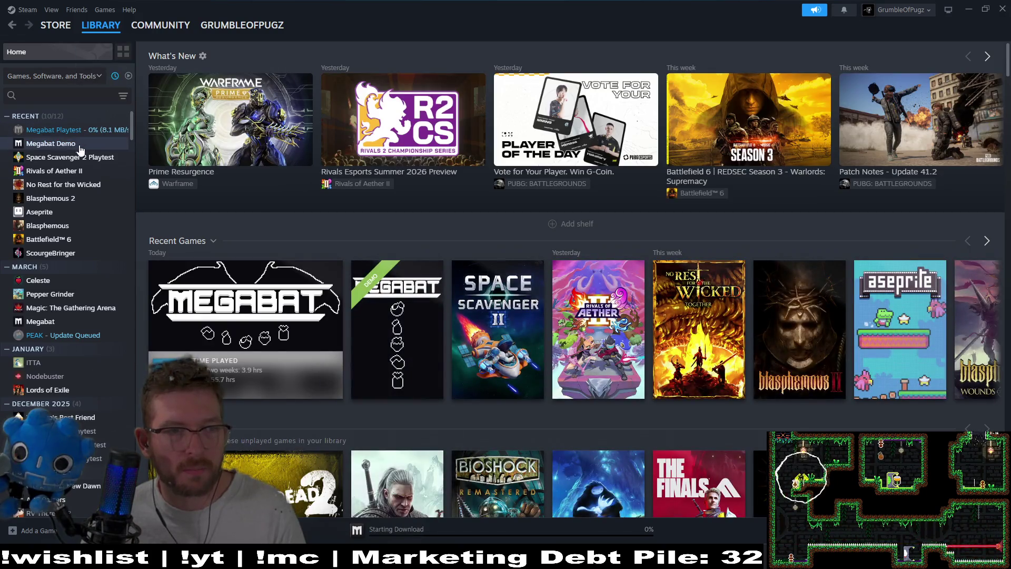
{"action": "left_click", "coordinate": [92, 131]}
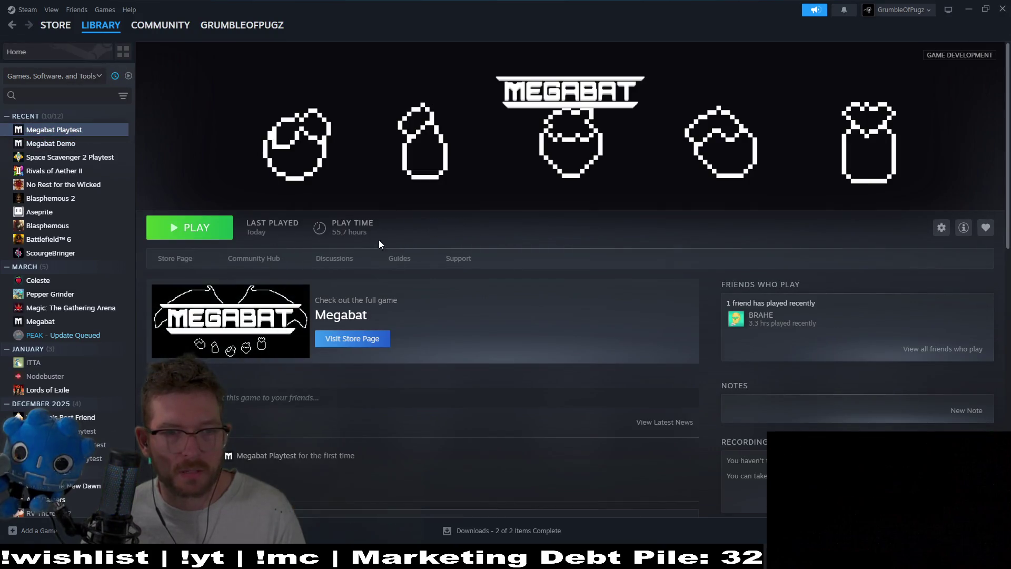
{"action": "left_click", "coordinate": [70, 145]}
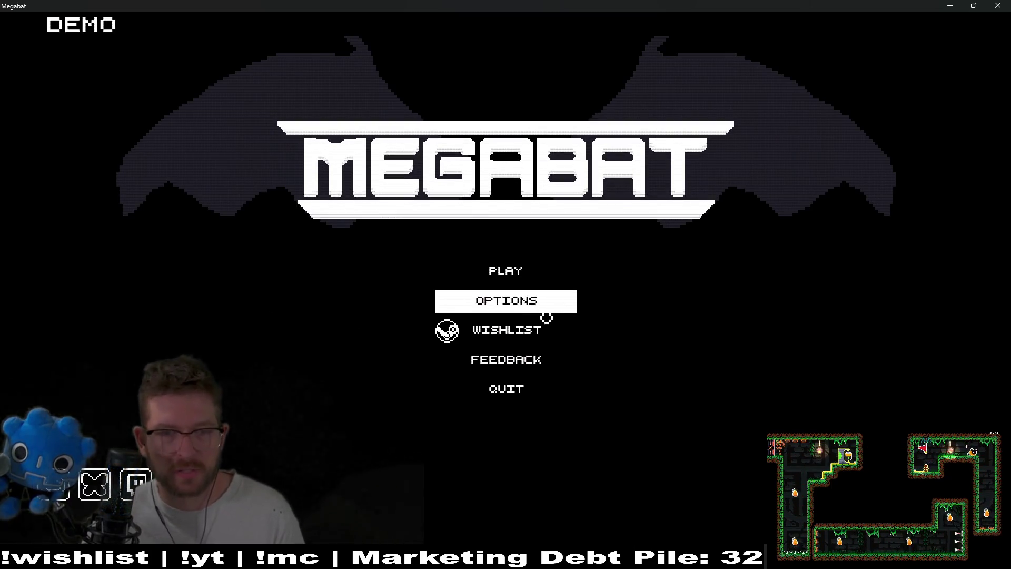
Step: Start the demo on the completed first profile, enter the boss level, then pause and quit
{"action": "left_click", "coordinate": [538, 271]}
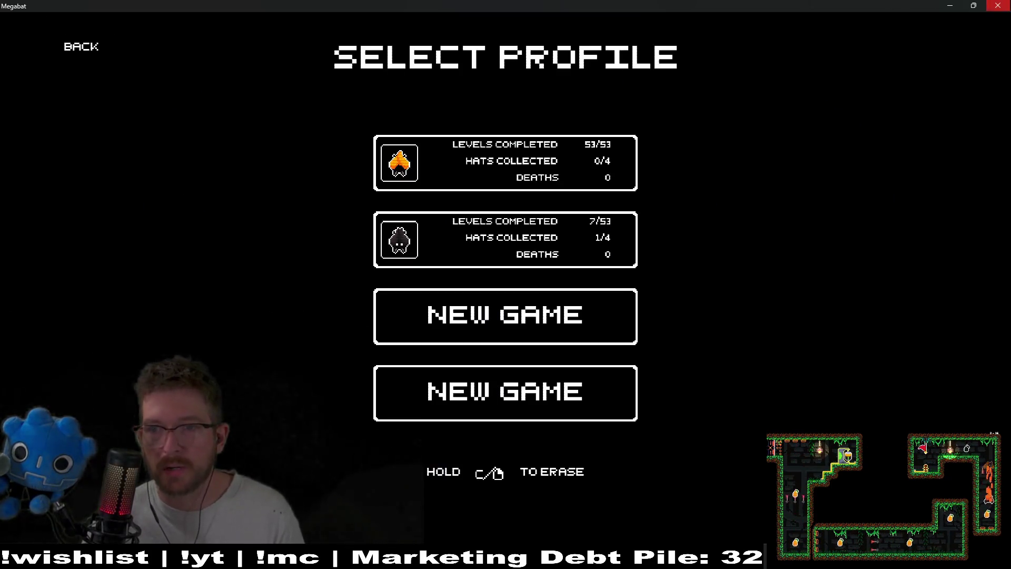
{"action": "left_click", "coordinate": [508, 176]}
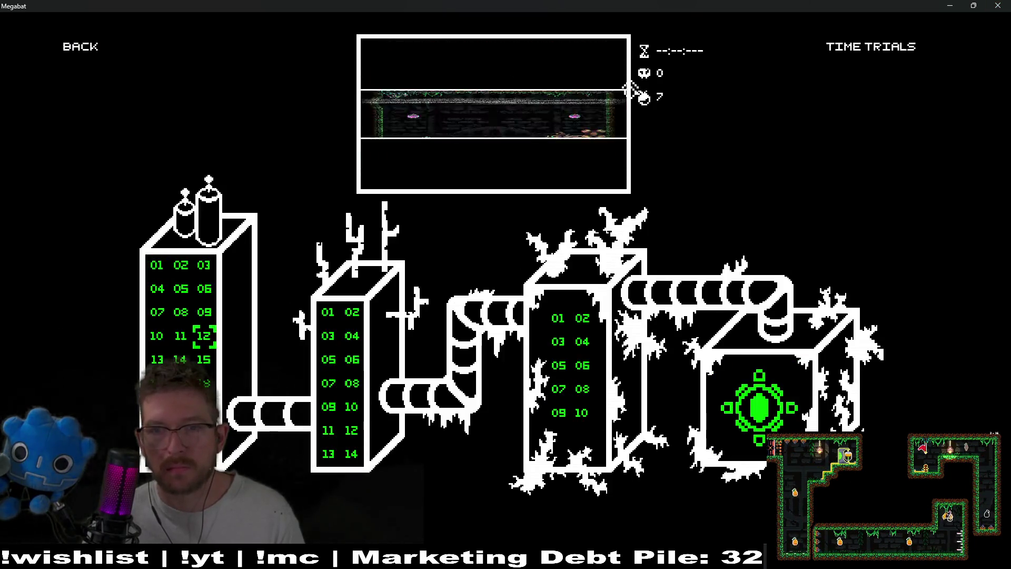
{"action": "key", "text": "Return"}
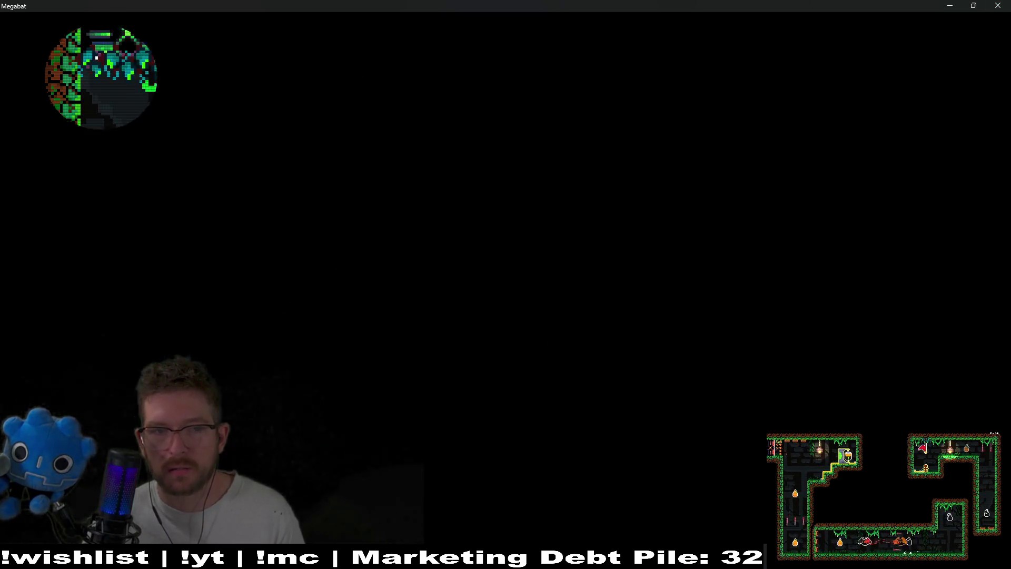
{"action": "key", "text": "Escape"}
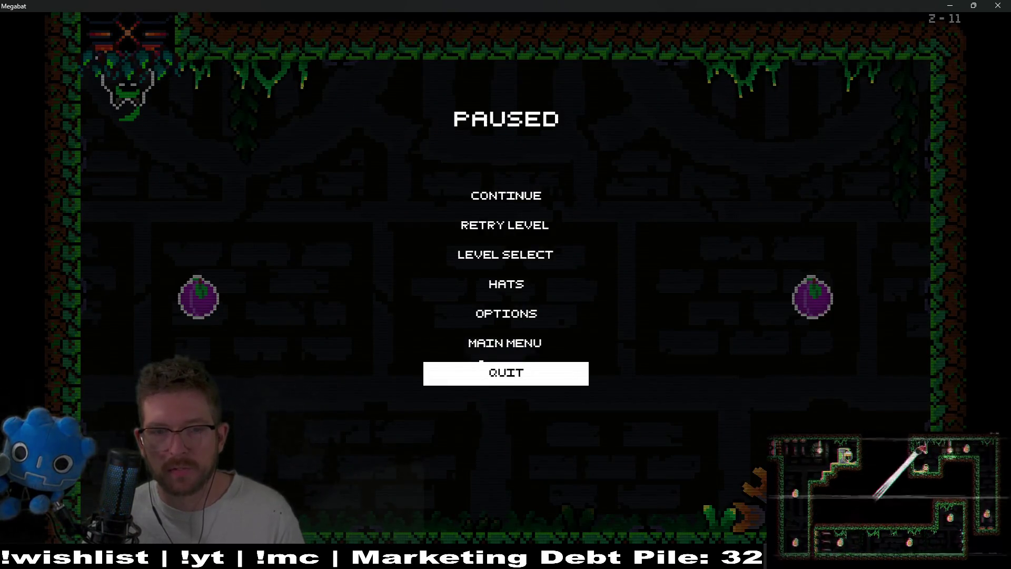
{"action": "left_click", "coordinate": [496, 383]}
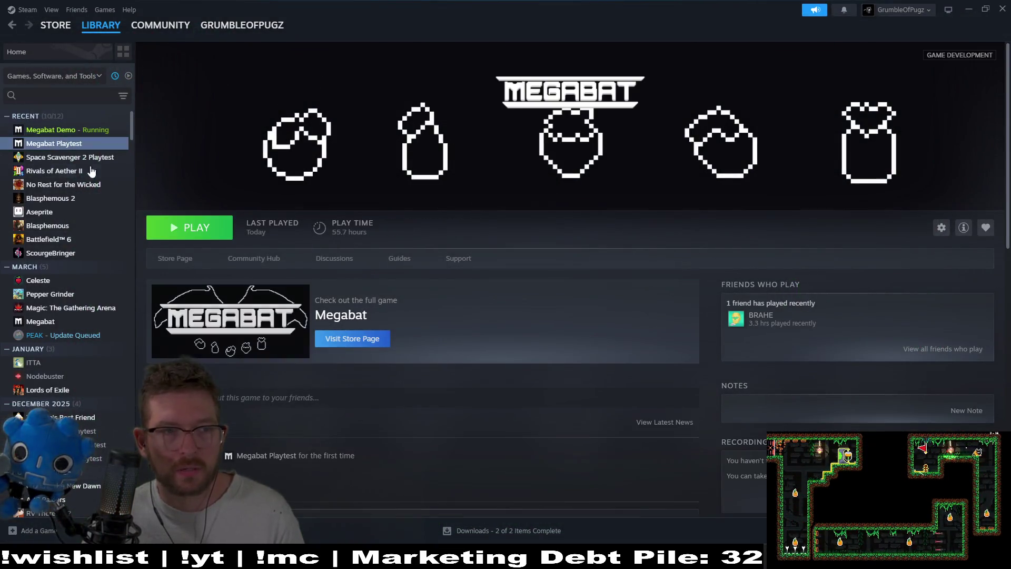
Step: Launch Megabat Playtest from Steam, close its window, and launch it again
{"action": "left_click", "coordinate": [189, 227]}
{"action": "scroll", "coordinate": [638, 355], "scroll_direction": "down", "scroll_amount": 8}
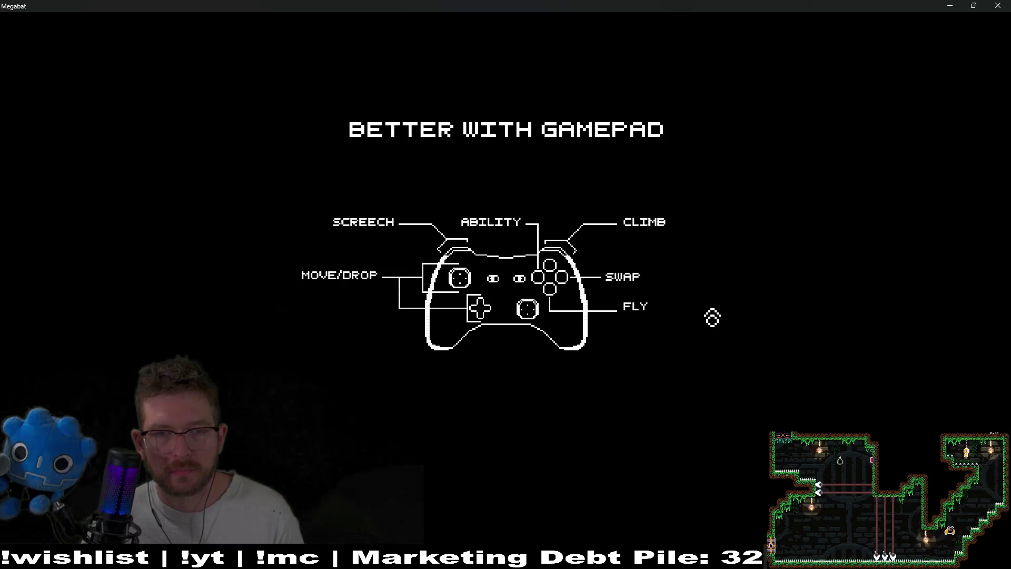
{"action": "left_click", "coordinate": [990, 5]}
{"action": "scroll", "coordinate": [203, 126], "scroll_direction": "up", "scroll_amount": 5}
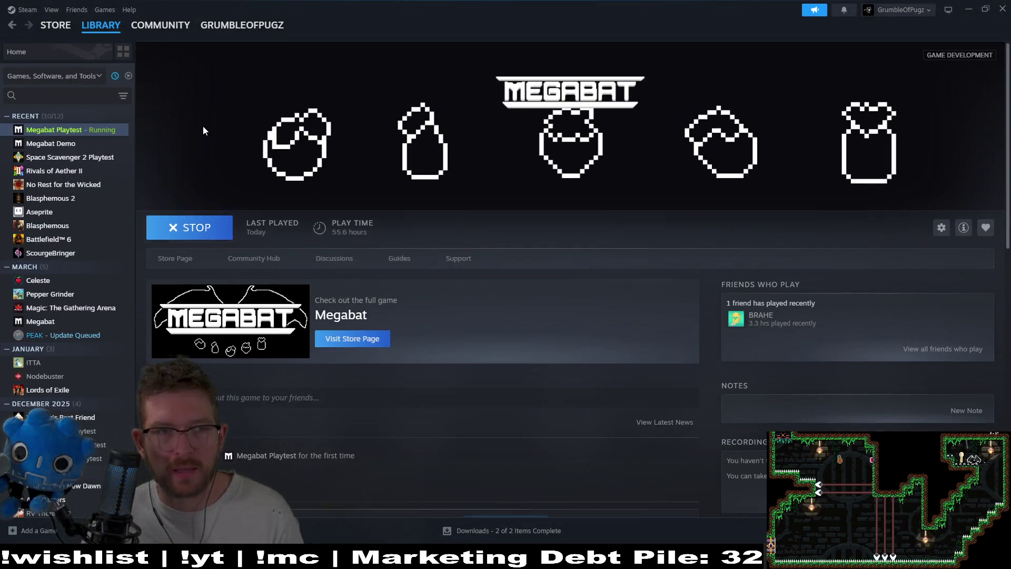
{"action": "left_click", "coordinate": [153, 227]}
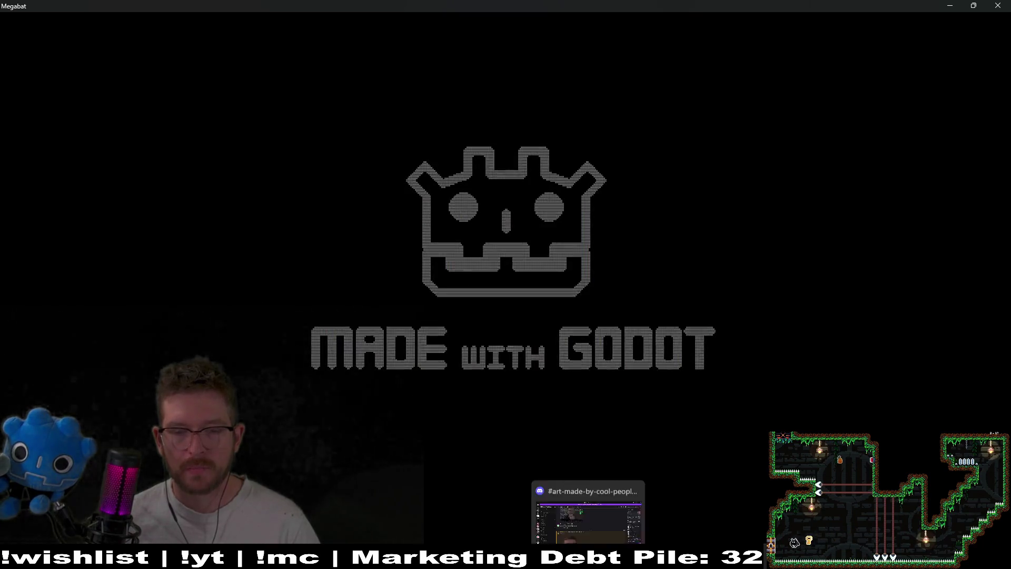
Step: Move the 360 degrees of movement, Wind shader bug and Desert - crystal follow path cards to RELEASED
{"action": "key", "text": "alt+Tab"}
{"action": "mouse_move", "coordinate": [687, 87]}
{"action": "left_mouse_down"}
{"action": "mouse_move", "coordinate": [813, 60]}
{"action": "mouse_move", "coordinate": [820, 85]}
{"action": "left_mouse_up"}
{"action": "left_click_drag", "start_coordinate": [668, 106], "coordinate": [813, 95]}
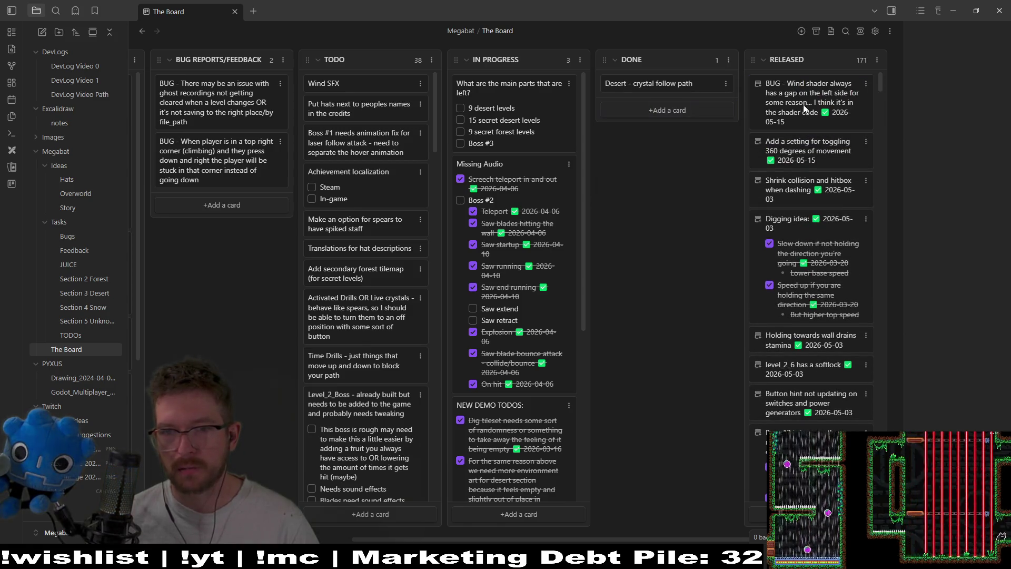
{"action": "left_click_drag", "start_coordinate": [690, 82], "coordinate": [817, 83]}
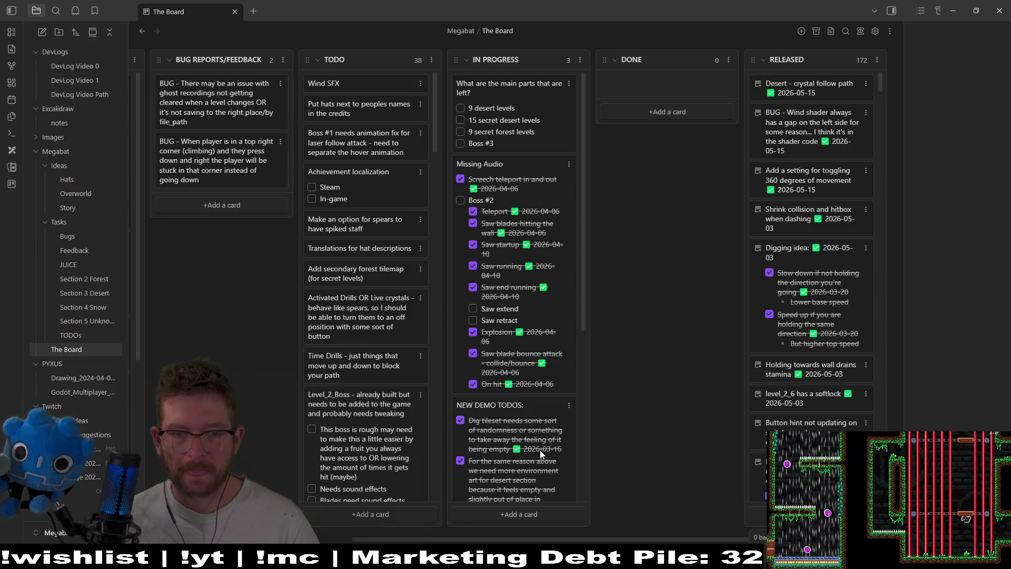
{"action": "scroll", "coordinate": [539, 450], "scroll_direction": "down", "scroll_amount": 5}
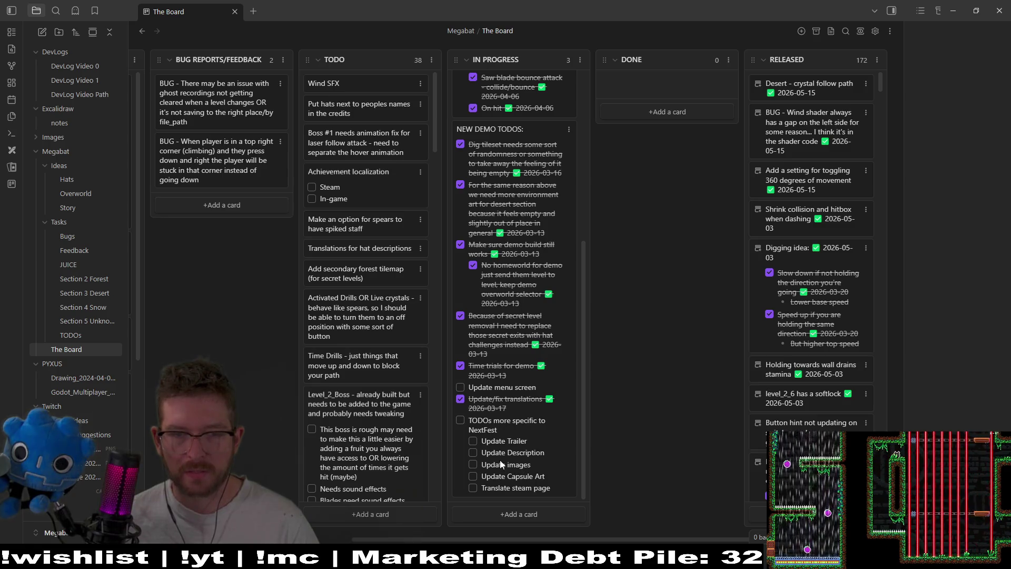
Step: Edit the NEW DEMO TODOS card and delete the Update menu screen task
{"action": "scroll", "coordinate": [500, 454], "scroll_direction": "up", "scroll_amount": 3}
{"action": "scroll", "coordinate": [501, 453], "scroll_direction": "down", "scroll_amount": 3}
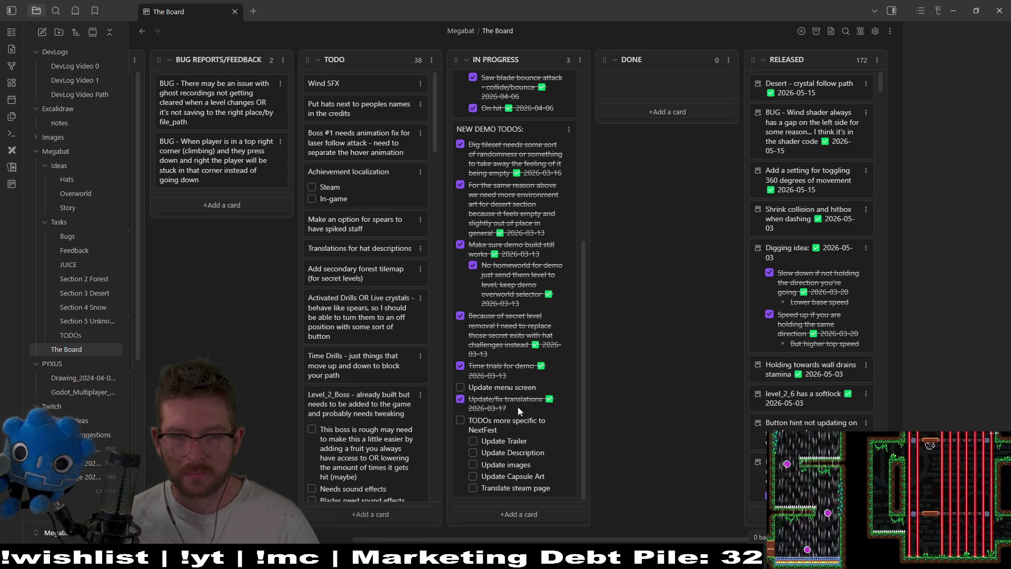
{"action": "double_click", "coordinate": [539, 388]}
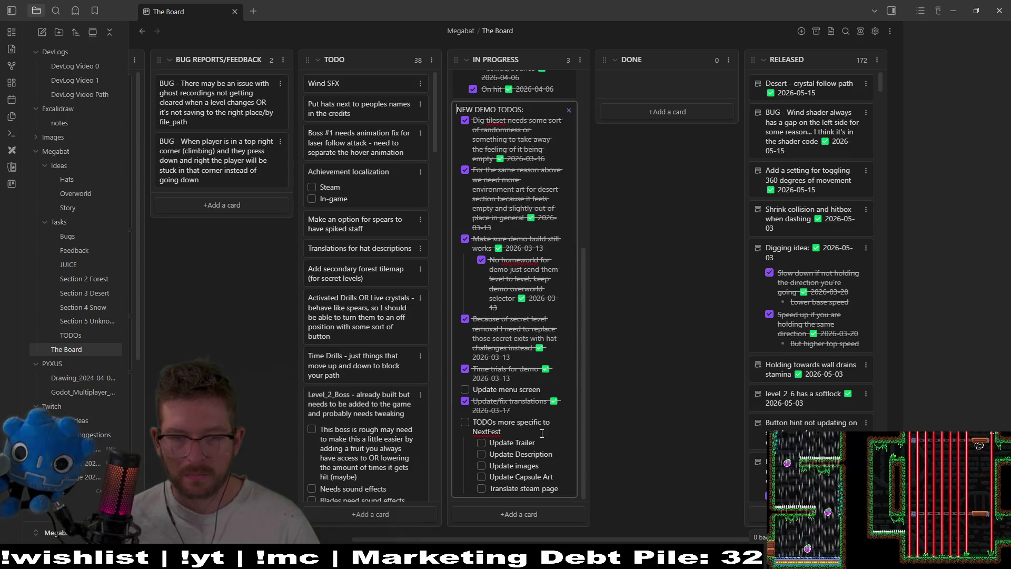
{"action": "key", "text": "BackSpace"}
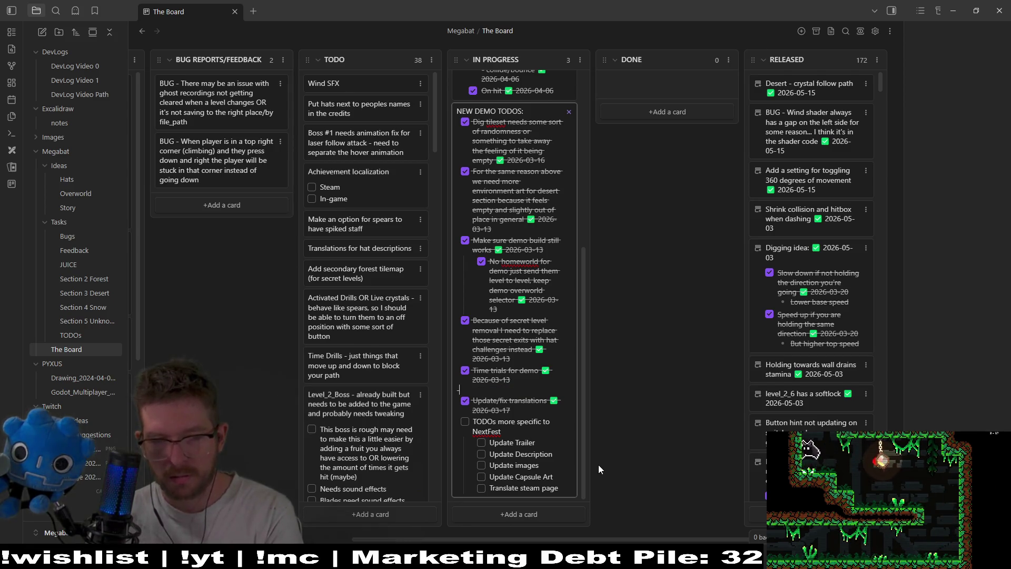
{"action": "key", "text": "BackSpace"}
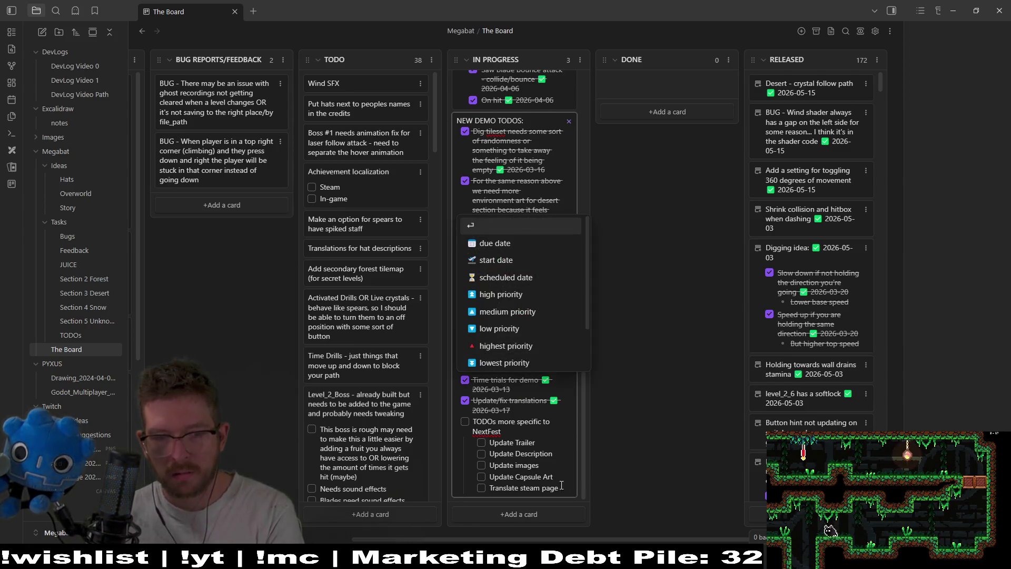
{"action": "key", "text": "Escape"}
Step: Delete the NextFest task with its subtasks and finish editing the card
{"action": "mouse_move", "coordinate": [562, 487]}
{"action": "left_mouse_down"}
{"action": "mouse_move", "coordinate": [476, 463]}
{"action": "mouse_move", "coordinate": [468, 426]}
{"action": "left_mouse_up"}
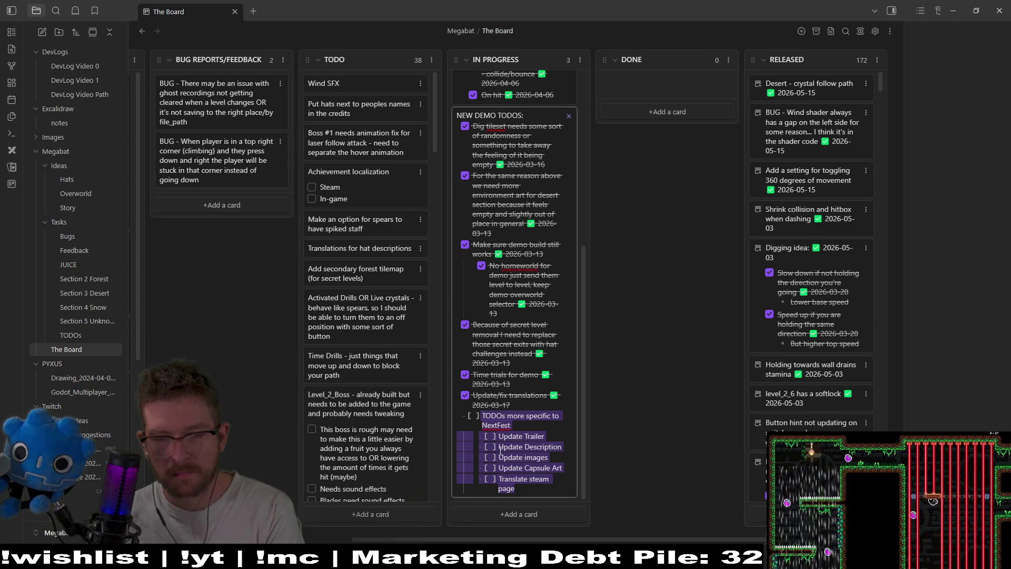
{"action": "key", "text": "BackSpace"}
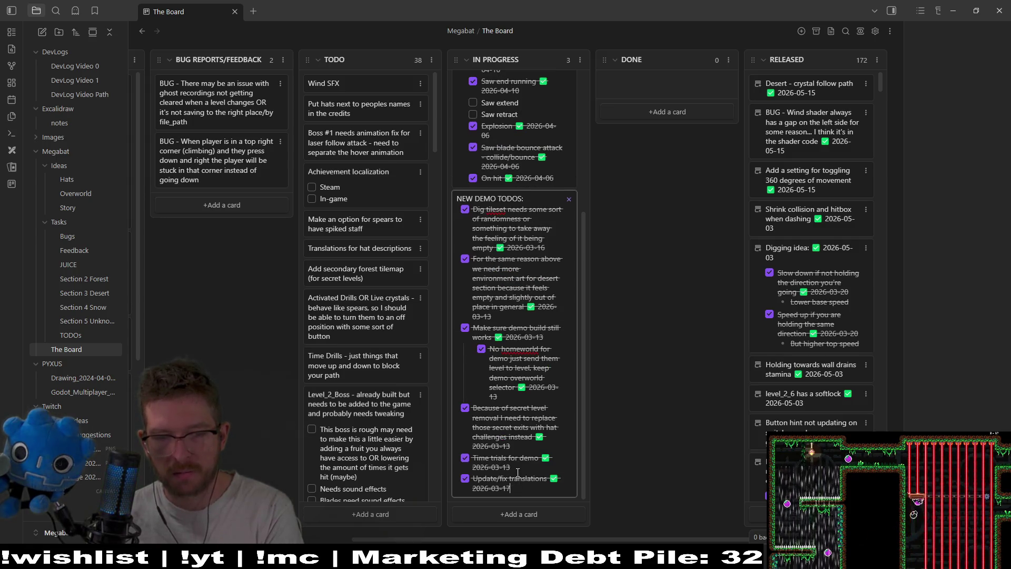
{"action": "key", "text": "BackSpace"}
{"action": "key", "text": "Return"}
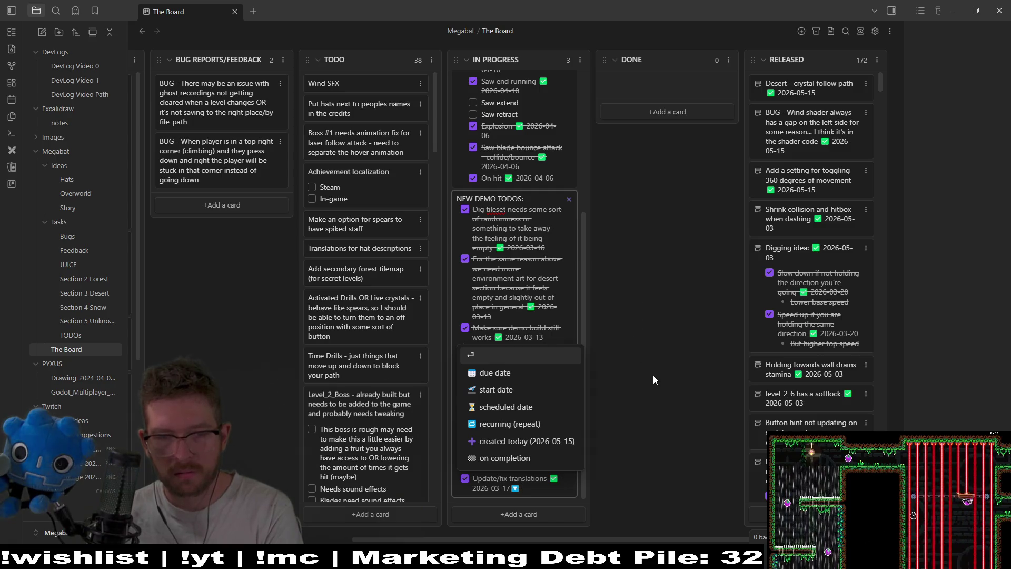
{"action": "left_click", "coordinate": [589, 344]}
Step: Drag the NEW DEMO TODOS card to the top of RELEASED
{"action": "mouse_move", "coordinate": [496, 254]}
{"action": "left_mouse_down"}
{"action": "mouse_move", "coordinate": [695, 153]}
{"action": "mouse_move", "coordinate": [805, 132]}
{"action": "left_mouse_up"}
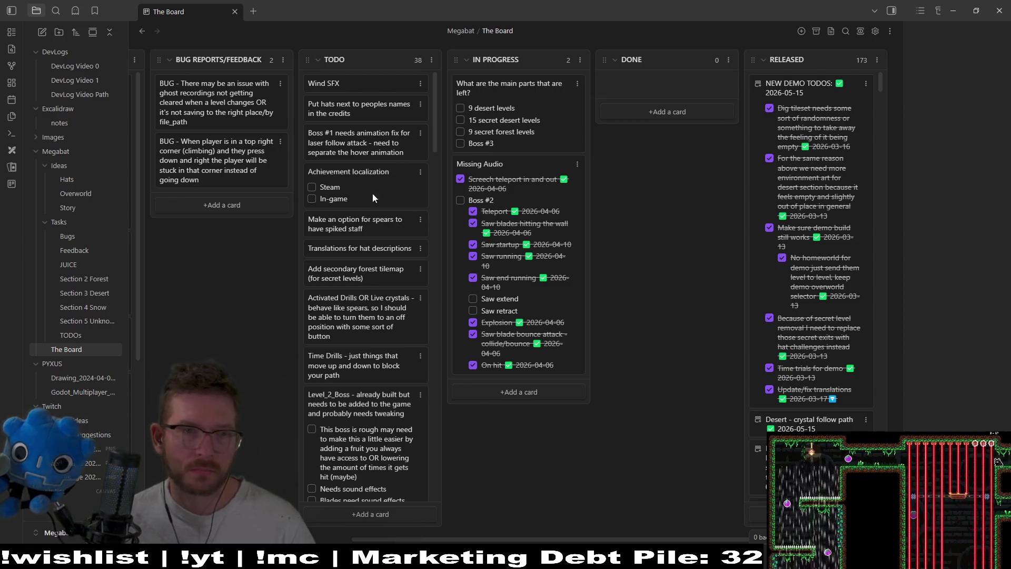
{"action": "scroll", "coordinate": [371, 194], "scroll_direction": "down", "scroll_amount": 20}
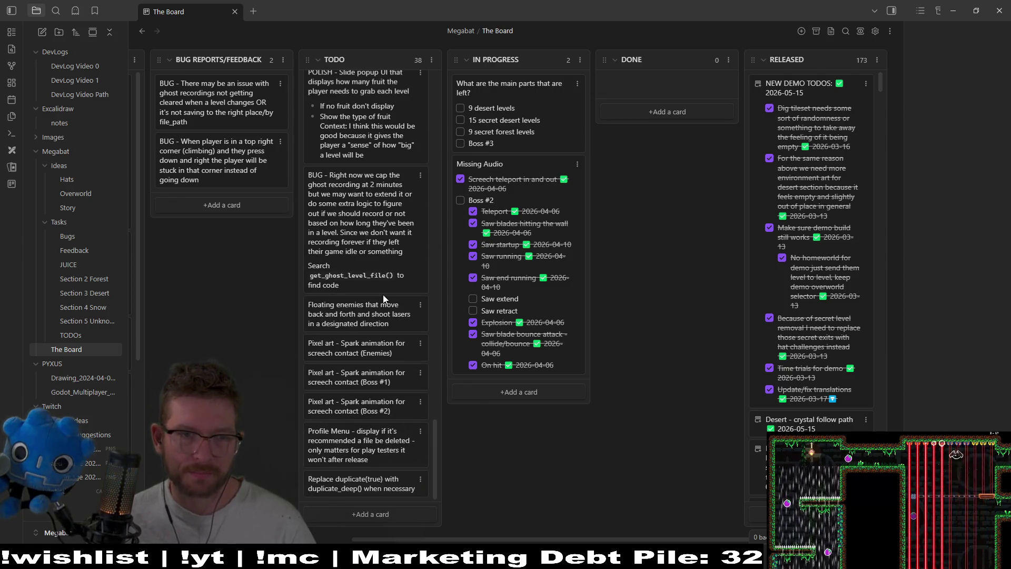
{"action": "scroll", "coordinate": [383, 296], "scroll_direction": "up", "scroll_amount": 20}
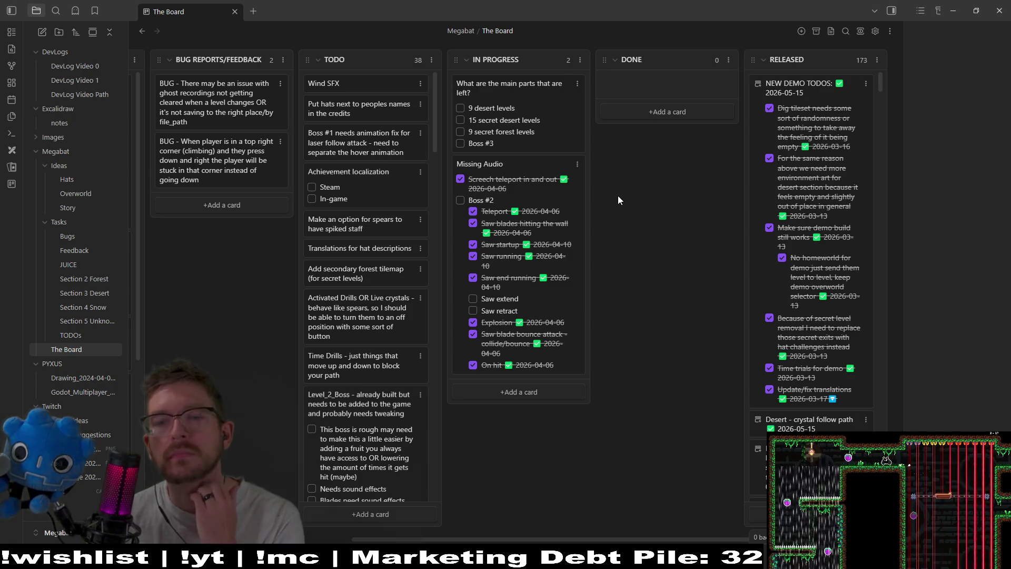
Step: Back in Megabat, return to the main menu, pick the third profile and open a world's level list
{"action": "key", "text": "alt+Tab"}
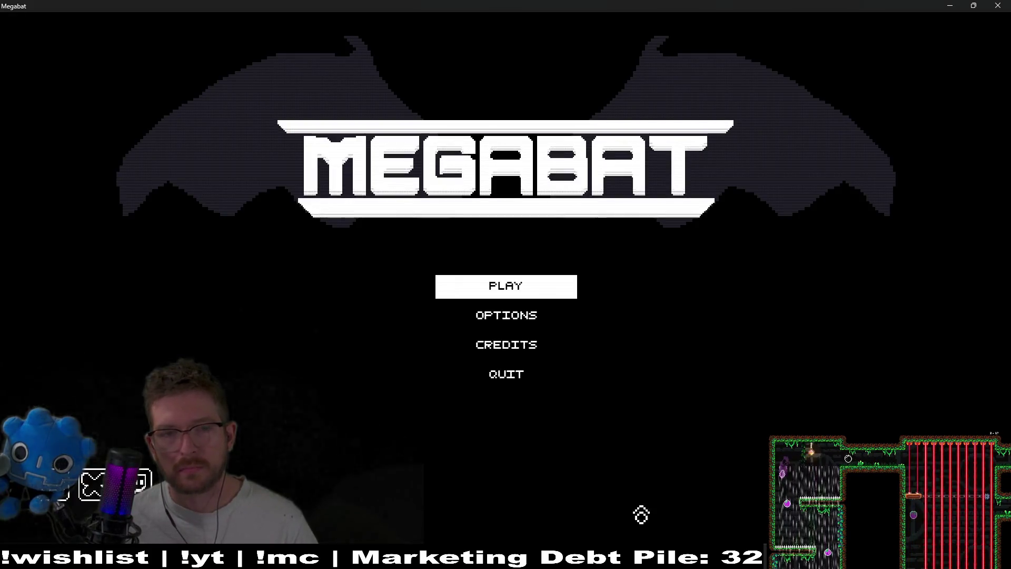
{"action": "left_click", "coordinate": [521, 329]}
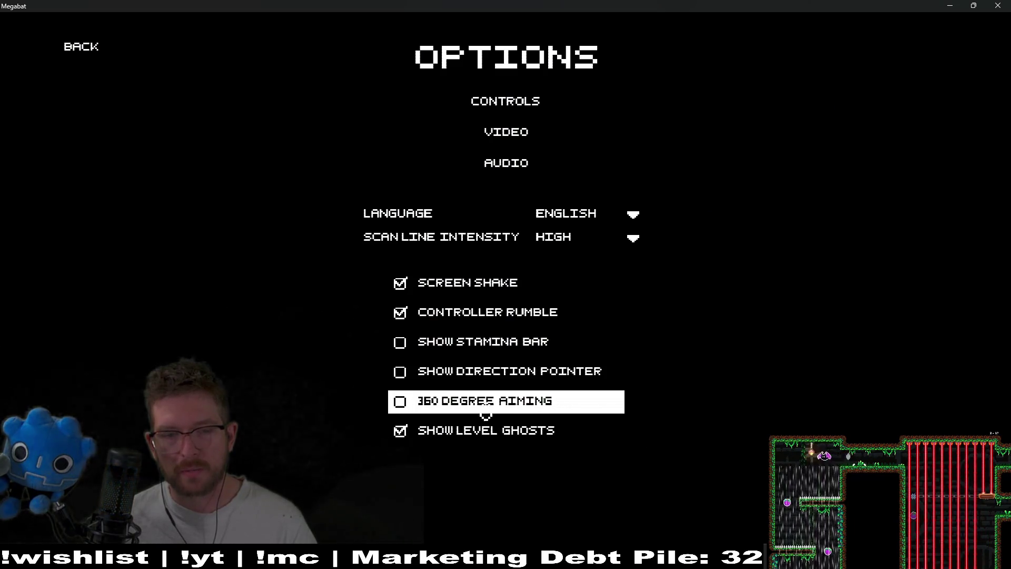
{"action": "left_click", "coordinate": [82, 58]}
{"action": "left_click", "coordinate": [463, 287]}
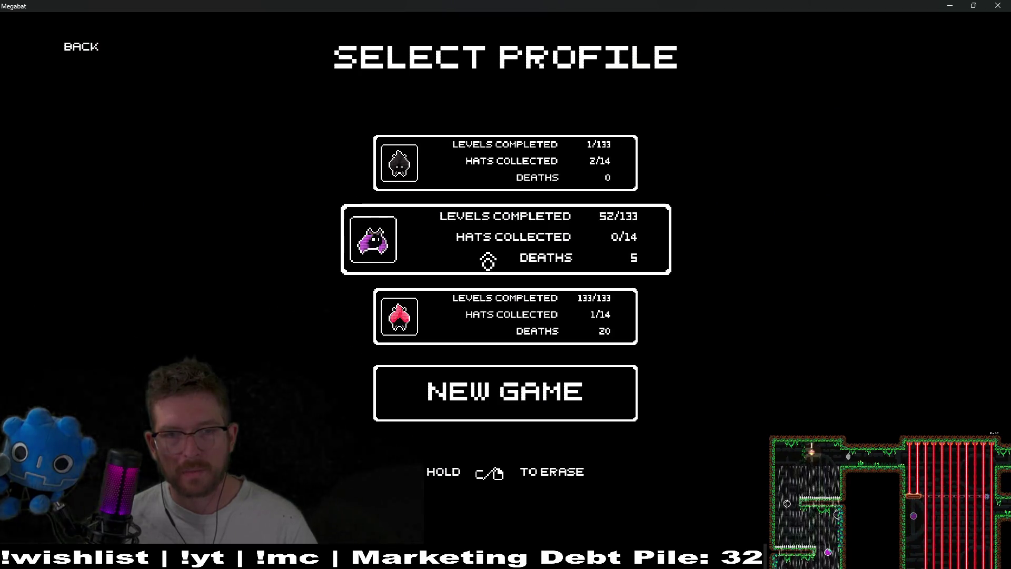
{"action": "left_click", "coordinate": [477, 327]}
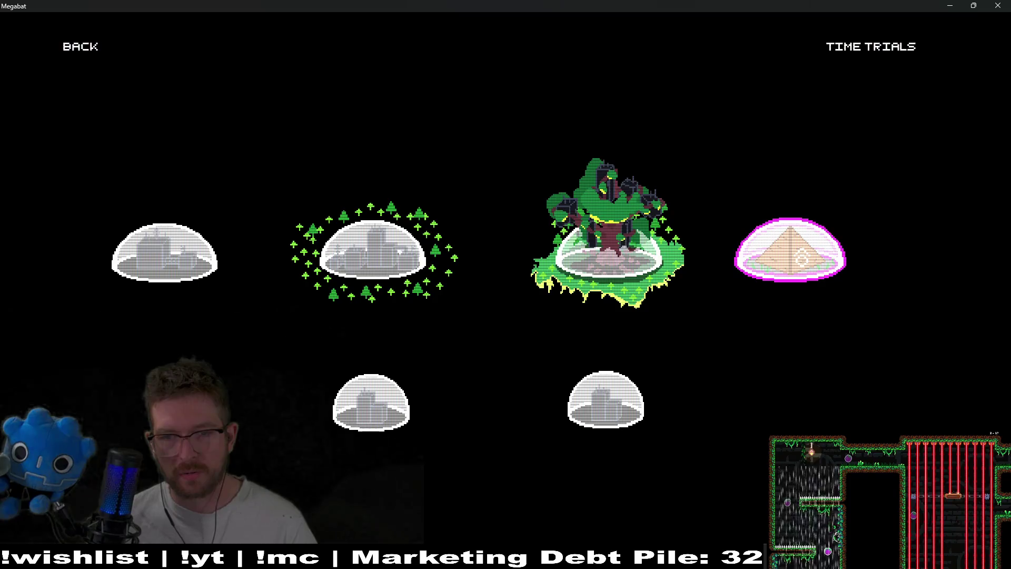
{"action": "left_click", "coordinate": [802, 258]}
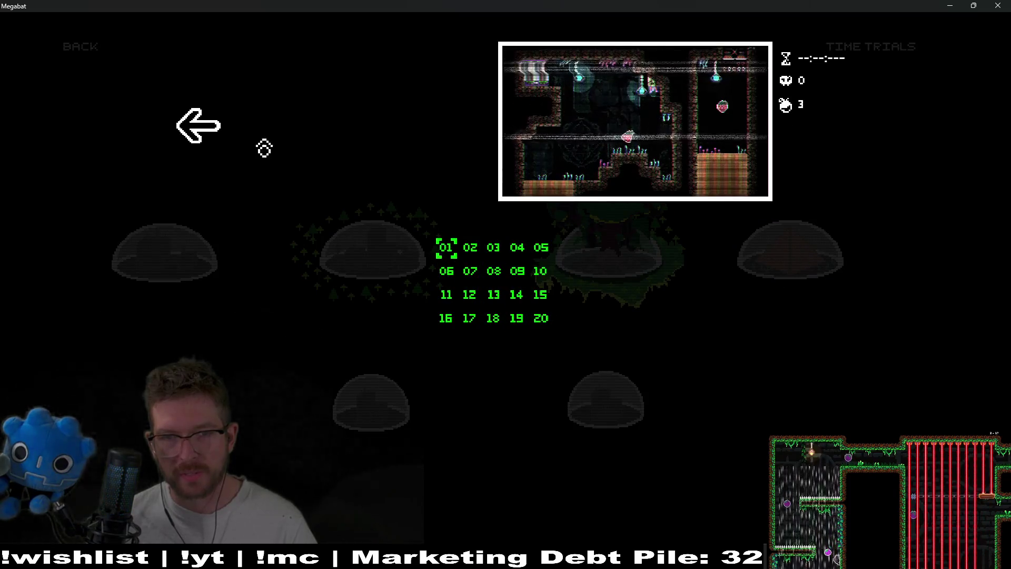
{"action": "left_click", "coordinate": [203, 136]}
{"action": "left_click", "coordinate": [80, 46]}
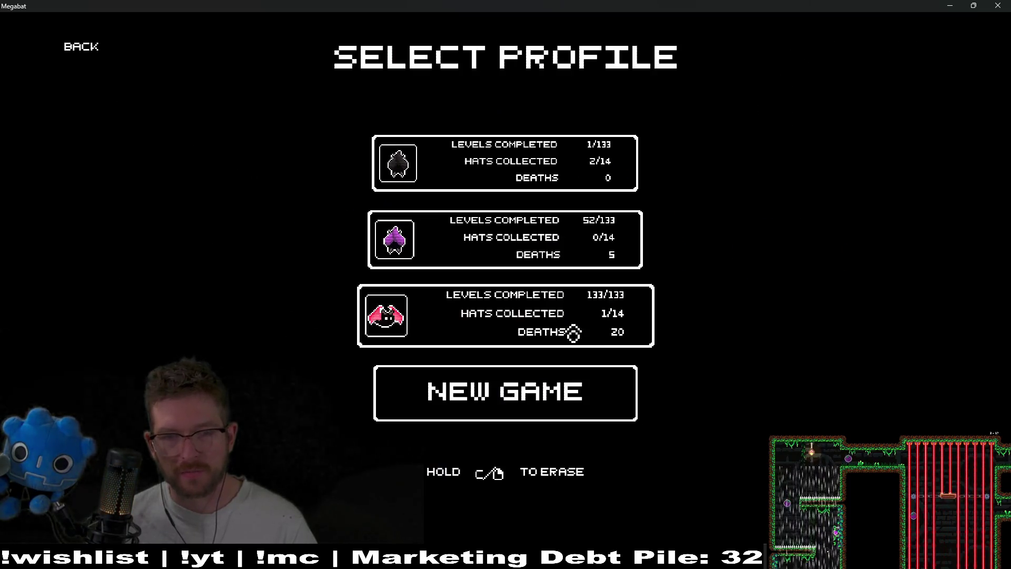
{"action": "left_click", "coordinate": [508, 288]}
{"action": "left_click", "coordinate": [778, 338]}
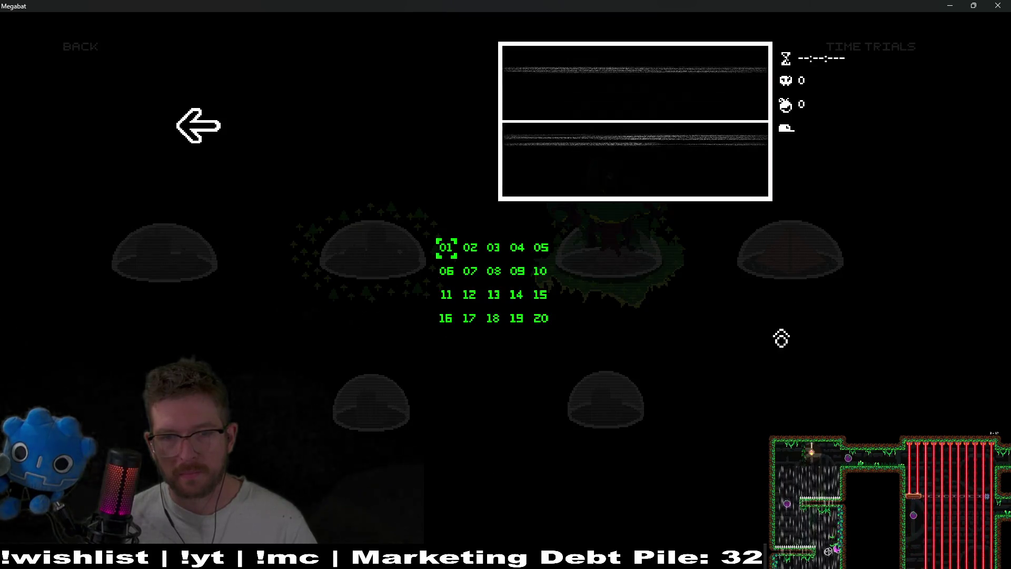
Step: Start level 3-20, pause it, and restart it from the beginning
{"action": "left_click", "coordinate": [548, 331]}
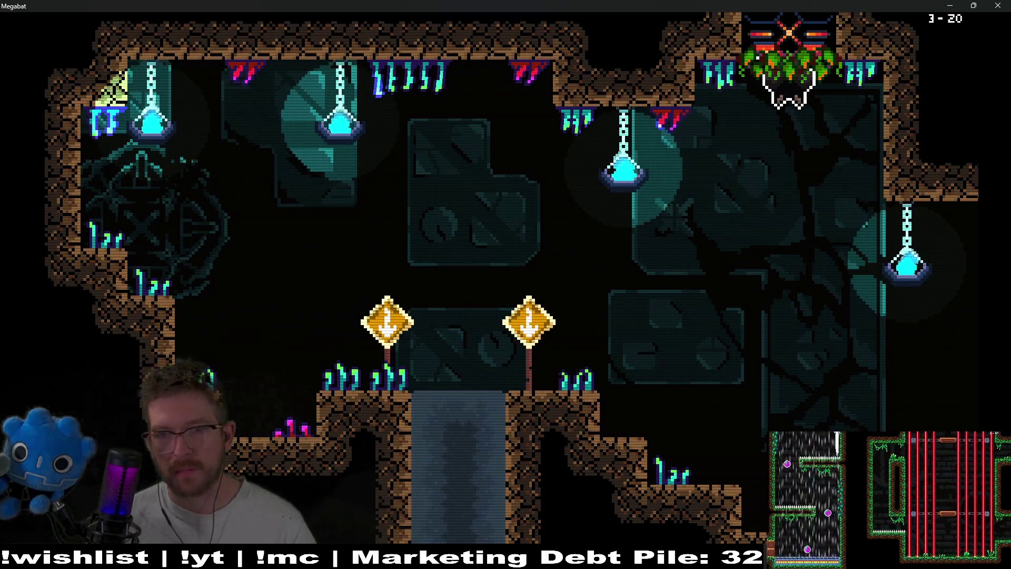
{"action": "key", "text": "Escape"}
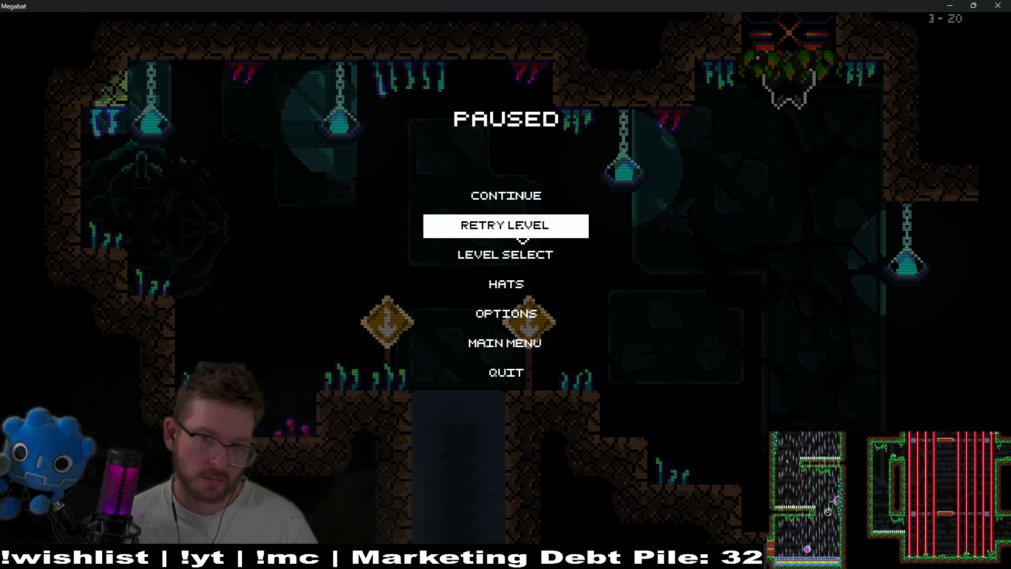
{"action": "left_click", "coordinate": [522, 231]}
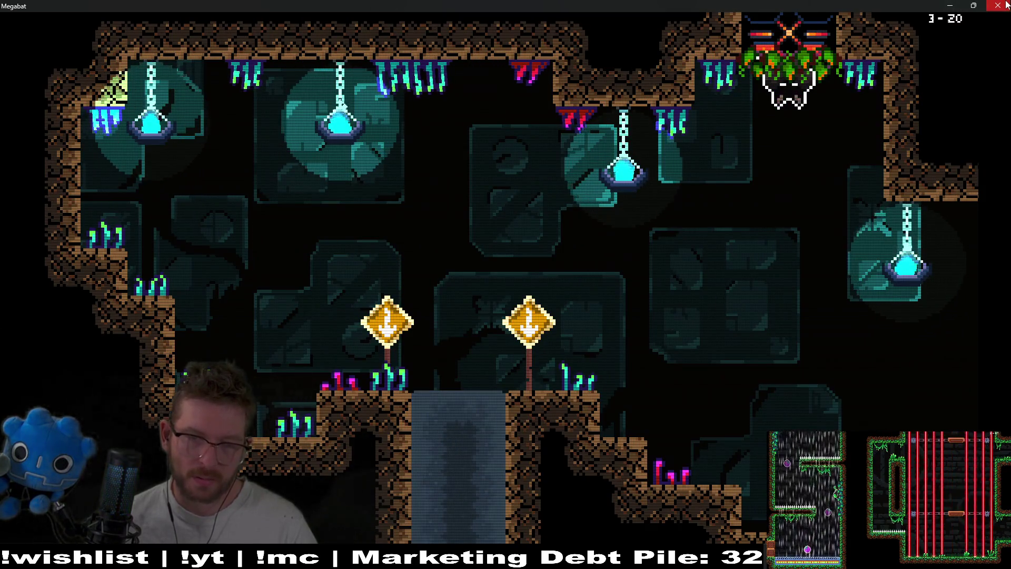
{"action": "key", "text": "Escape"}
Step: Start and pause levels 3-1 and 3-19 from the tree world, then return to Obsidian
{"action": "left_click", "coordinate": [526, 263]}
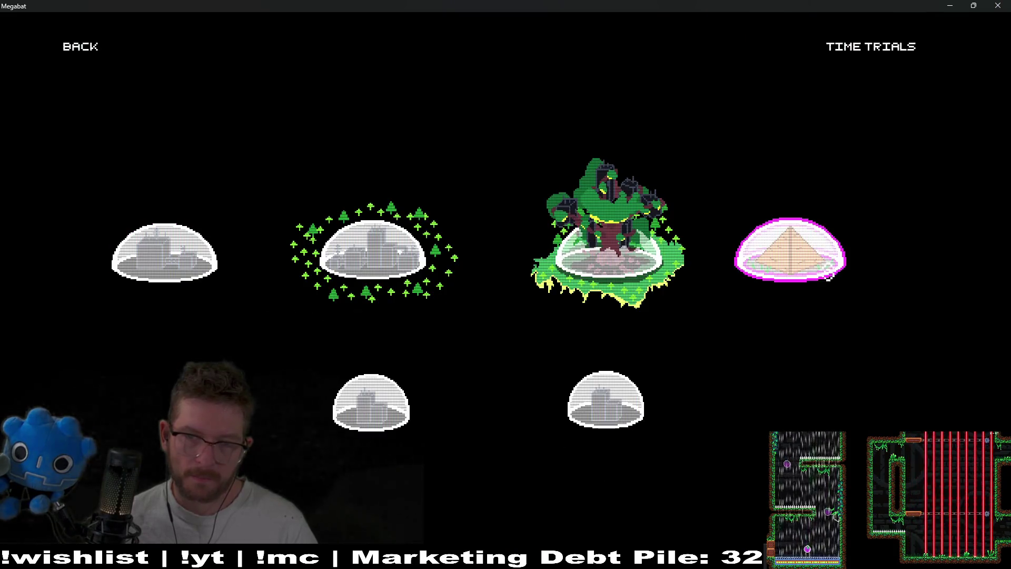
{"action": "left_click", "coordinate": [592, 284]}
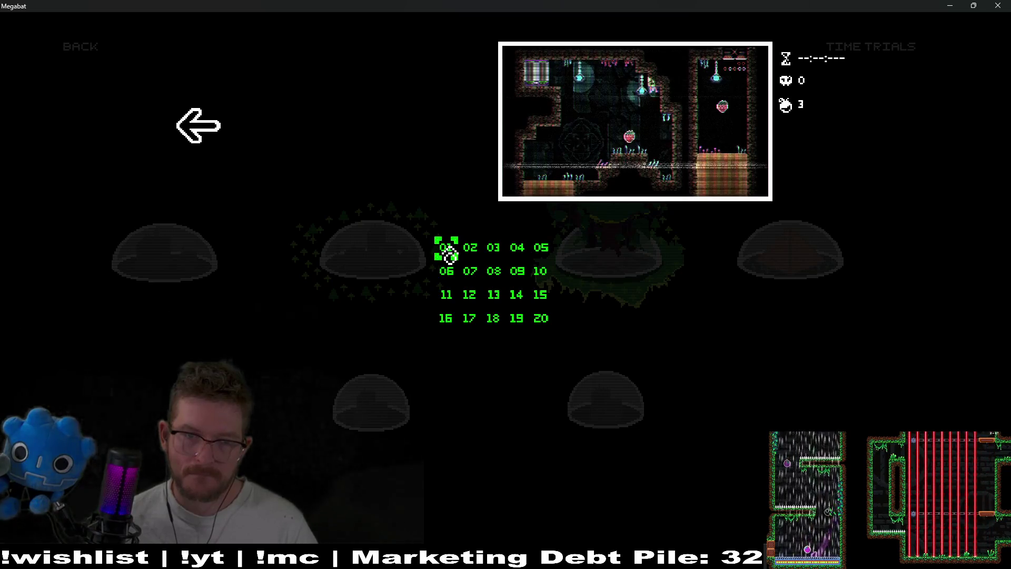
{"action": "left_click", "coordinate": [447, 252]}
{"action": "key", "text": "Escape"}
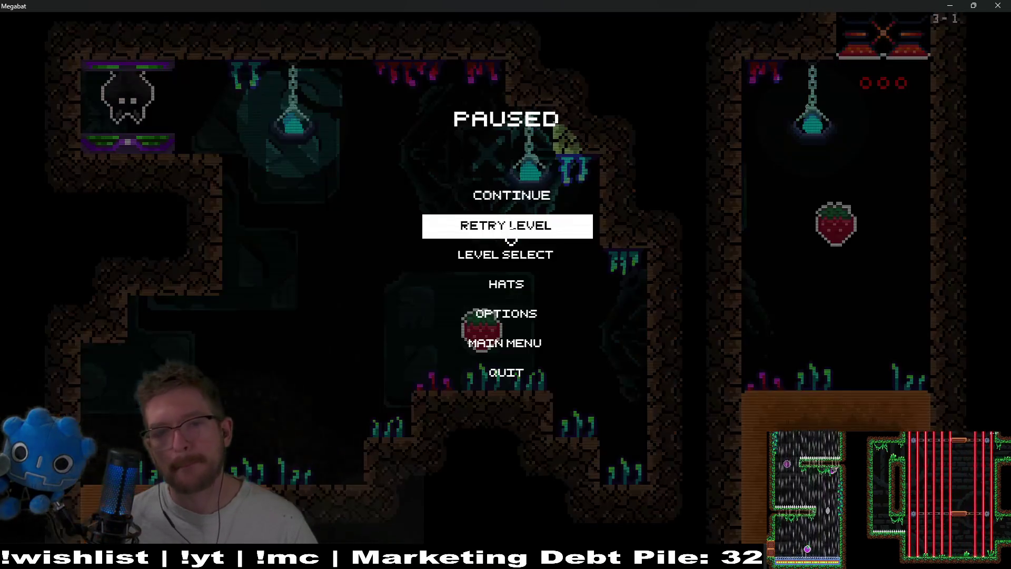
{"action": "left_click", "coordinate": [506, 258]}
{"action": "left_click", "coordinate": [602, 278]}
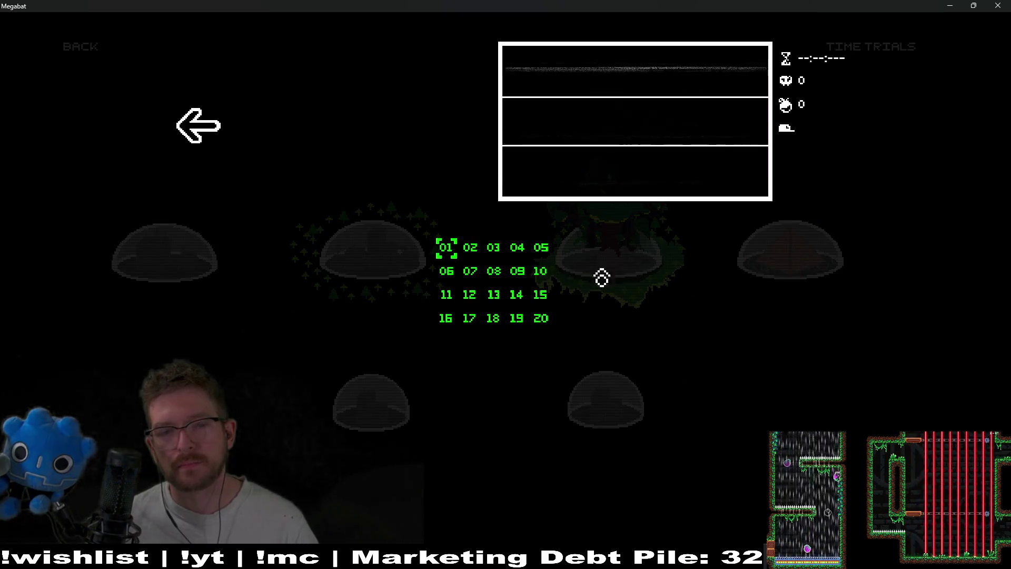
{"action": "left_click", "coordinate": [517, 323]}
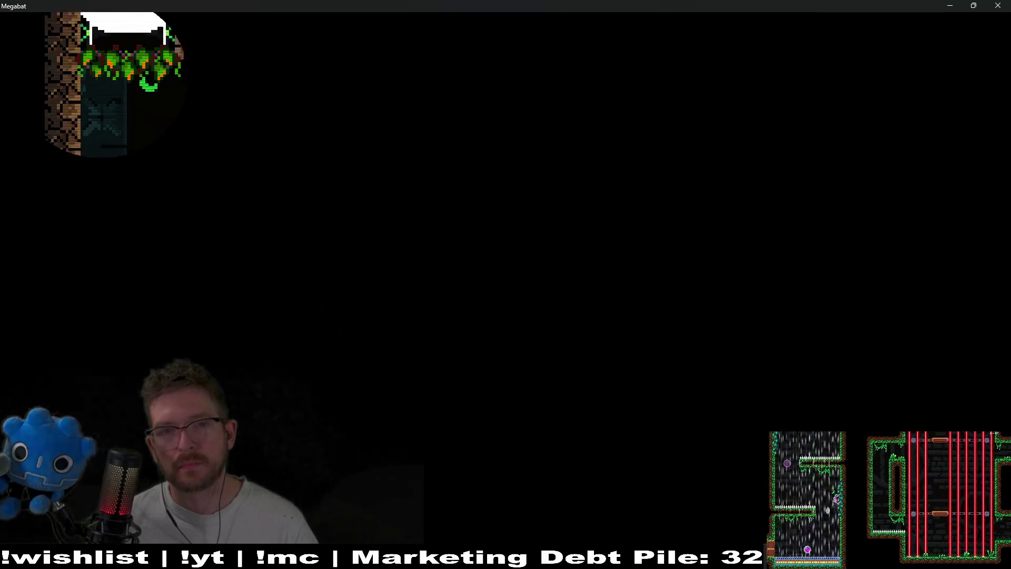
{"action": "key", "text": "Escape"}
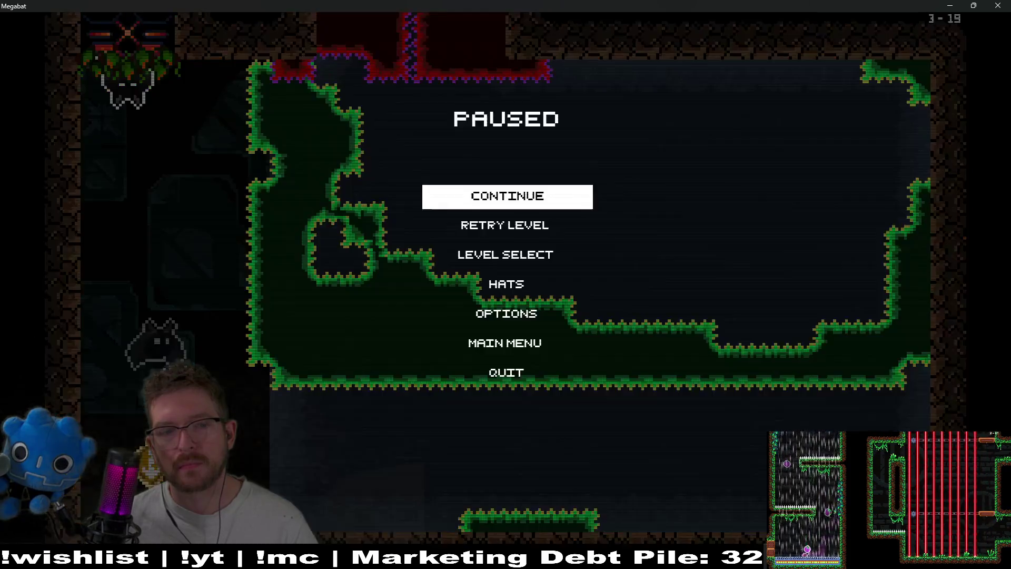
{"action": "key", "text": "alt+Tab"}
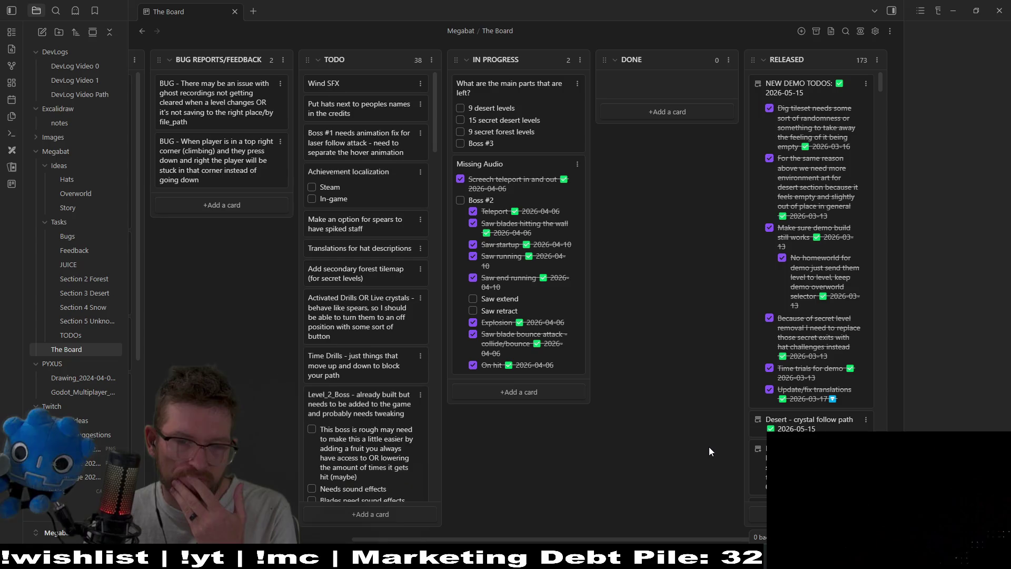
Step: In Godot's Project Settings, uncheck Application > Boot Splash > Show Image
{"action": "key", "text": "alt+Tab"}
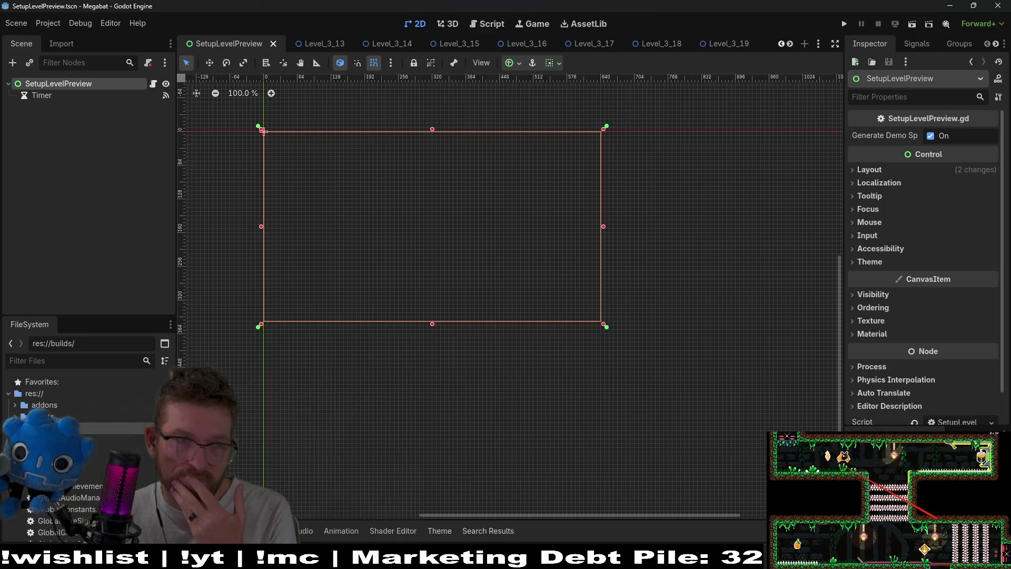
{"action": "left_click", "coordinate": [53, 27]}
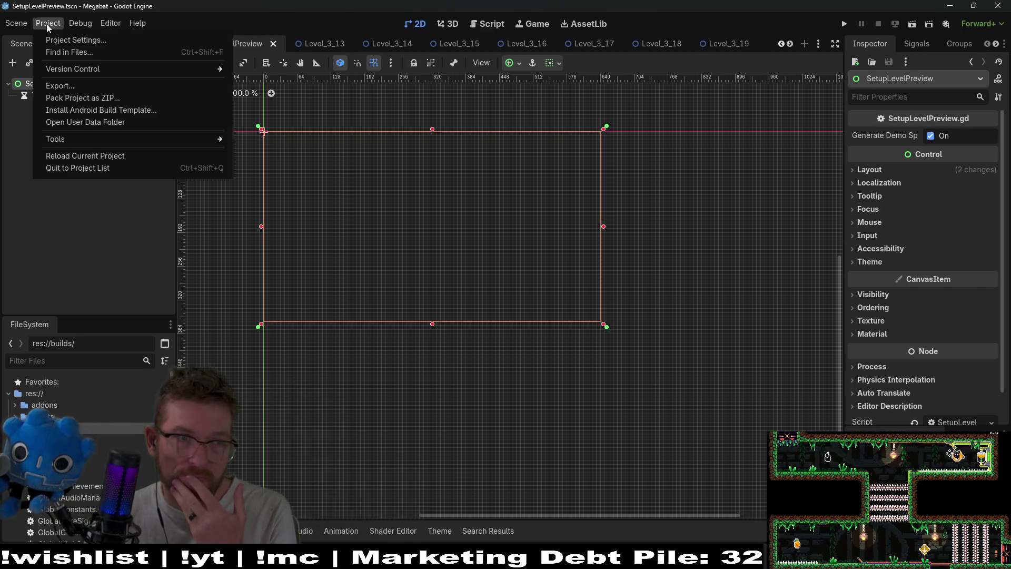
{"action": "left_click", "coordinate": [58, 40]}
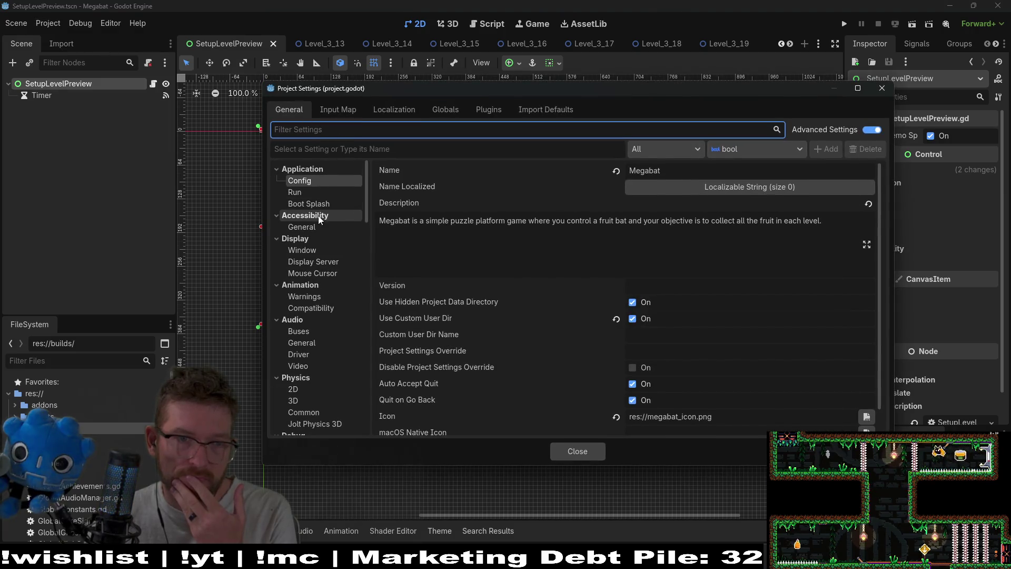
{"action": "left_click", "coordinate": [319, 215]}
{"action": "left_click", "coordinate": [325, 205]}
{"action": "left_click", "coordinate": [316, 217]}
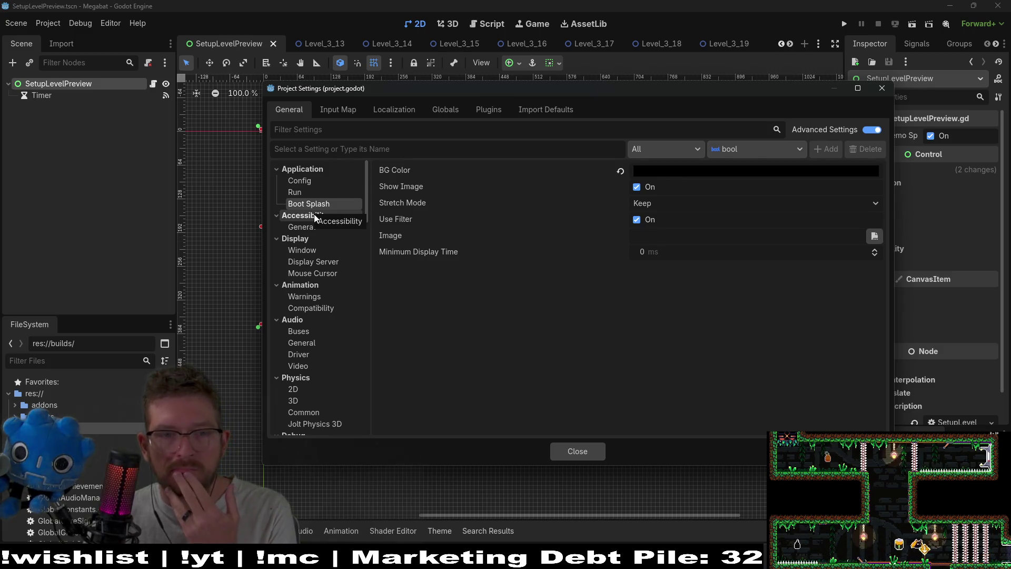
{"action": "left_click", "coordinate": [296, 193]}
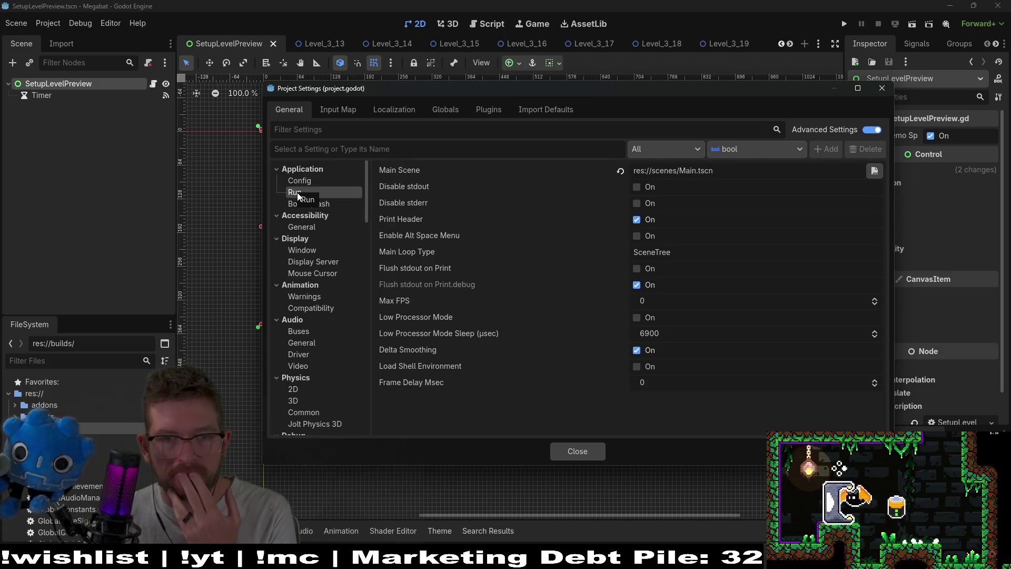
{"action": "left_click", "coordinate": [309, 206]}
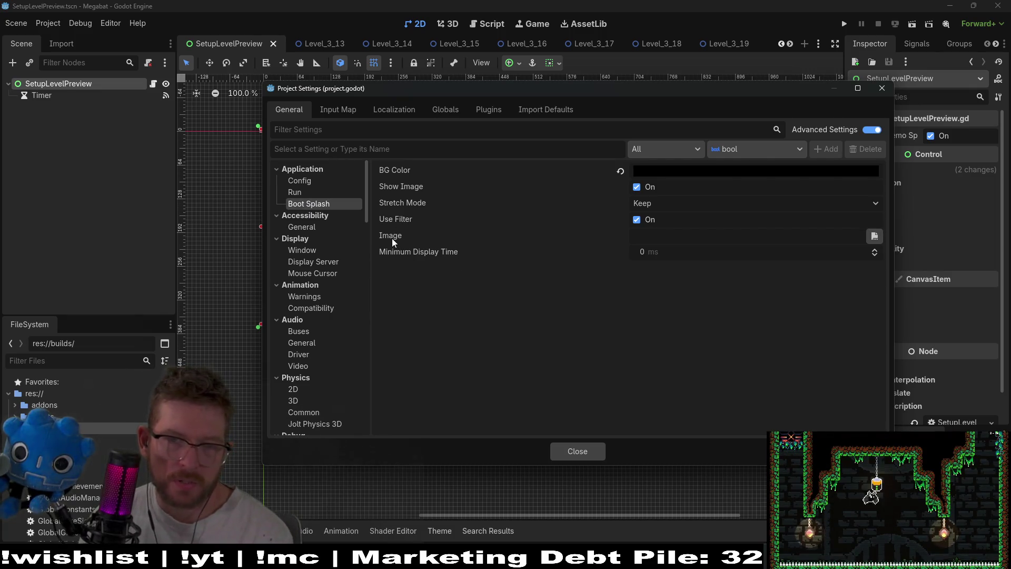
{"action": "mouse_move", "coordinate": [392, 242]}
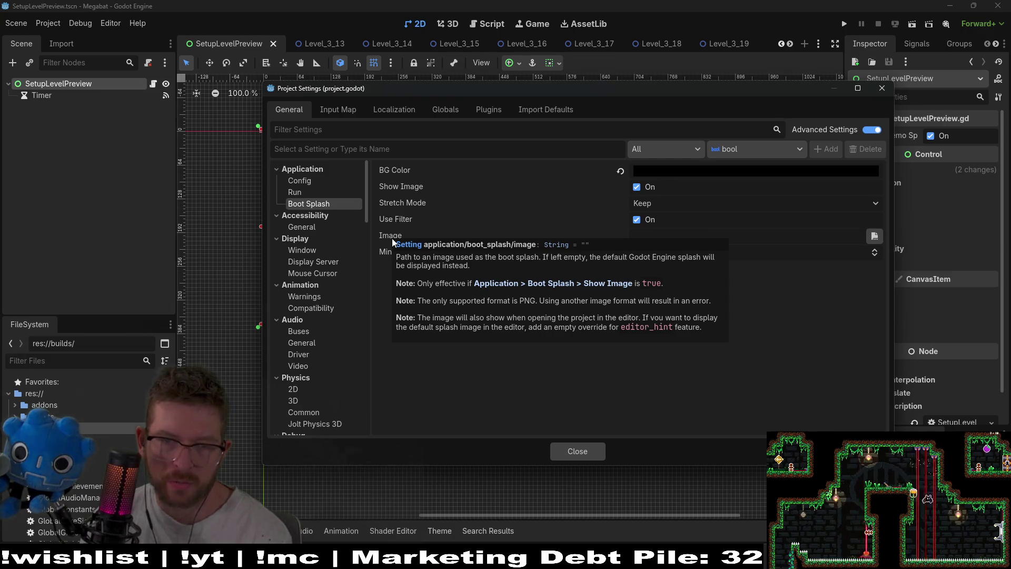
{"action": "left_click", "coordinate": [634, 188]}
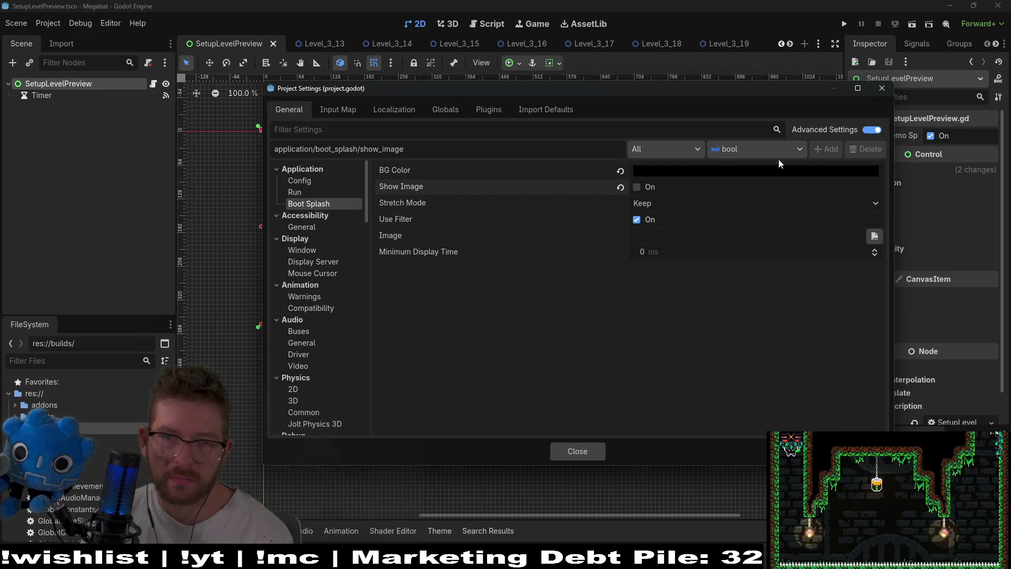
{"action": "left_click", "coordinate": [882, 88]}
Step: Test-run the game, close it, and begin a new card in Obsidian's DONE column
{"action": "left_click", "coordinate": [845, 24]}
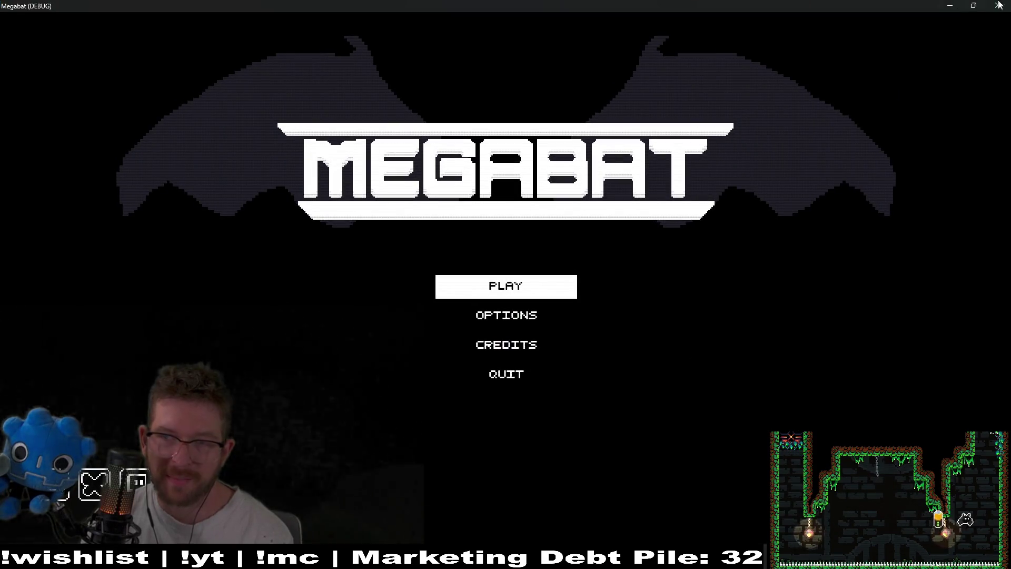
{"action": "key", "text": "alt+F4"}
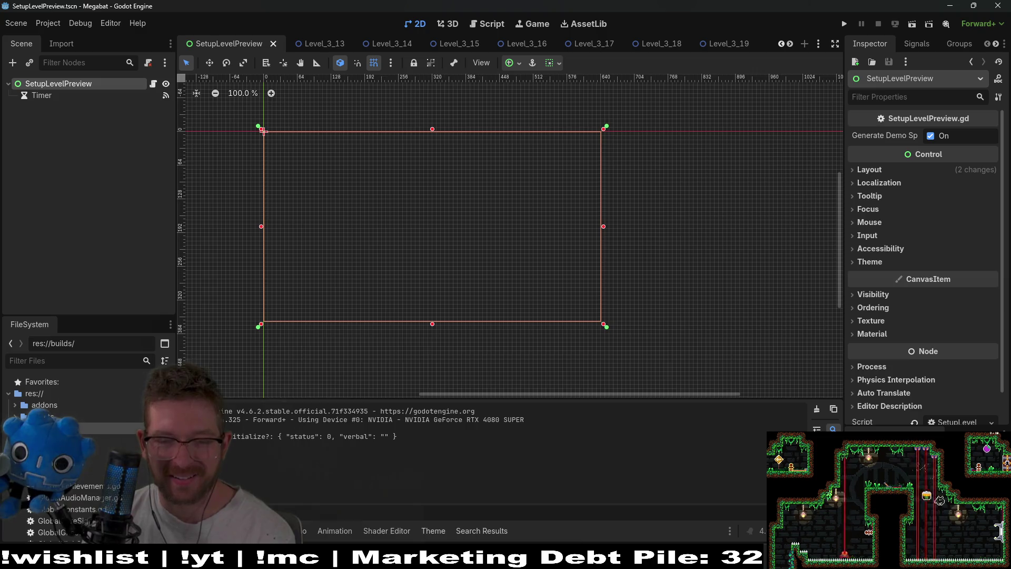
{"action": "key", "text": "alt+Tab"}
{"action": "left_click", "coordinate": [642, 107]}
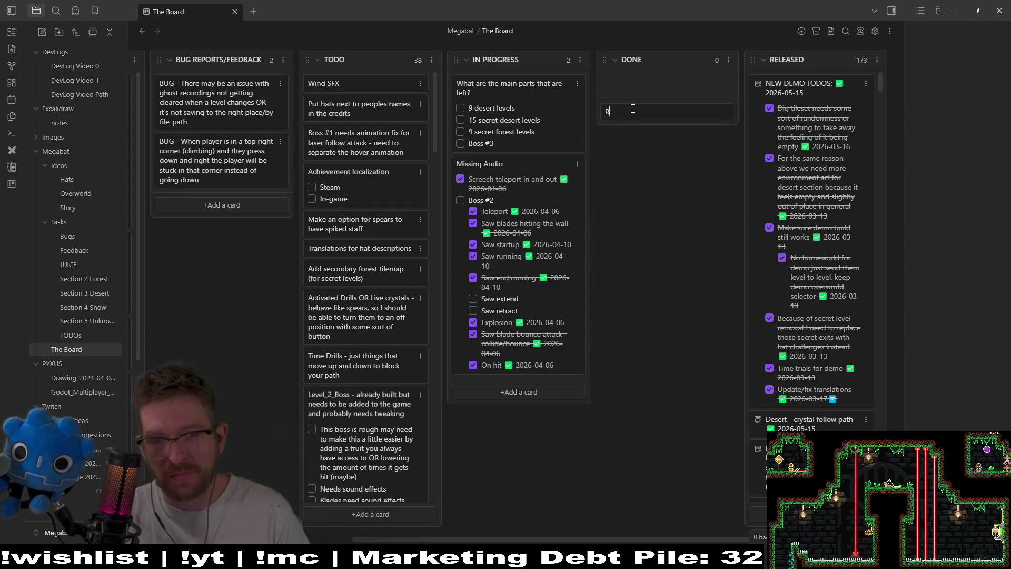
Step: Add the card 'Remove godot bootsplash image' to the DONE column, then return to Godot
{"action": "type", "text": "emove godot "}
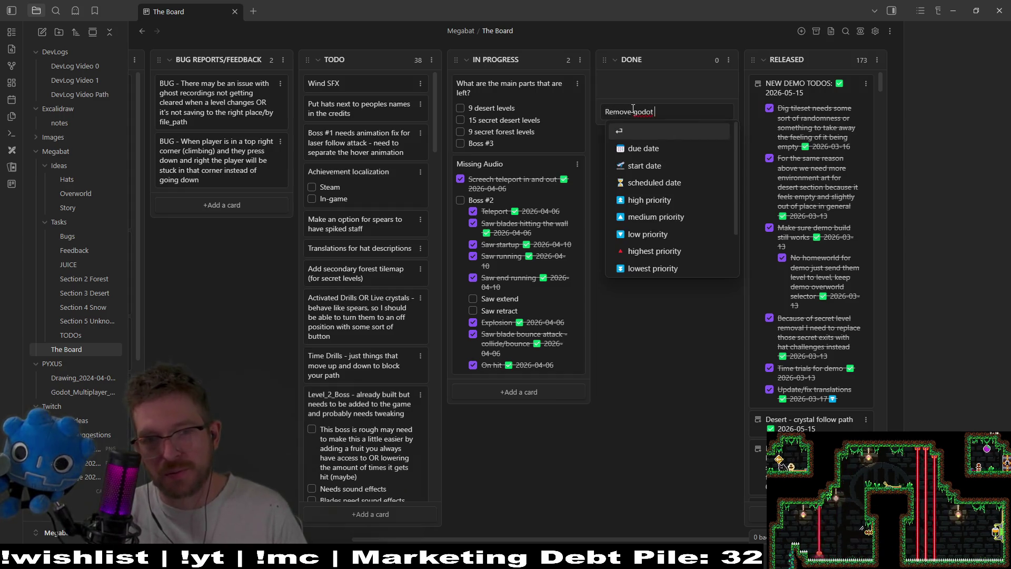
{"action": "type", "text": "bootspa"}
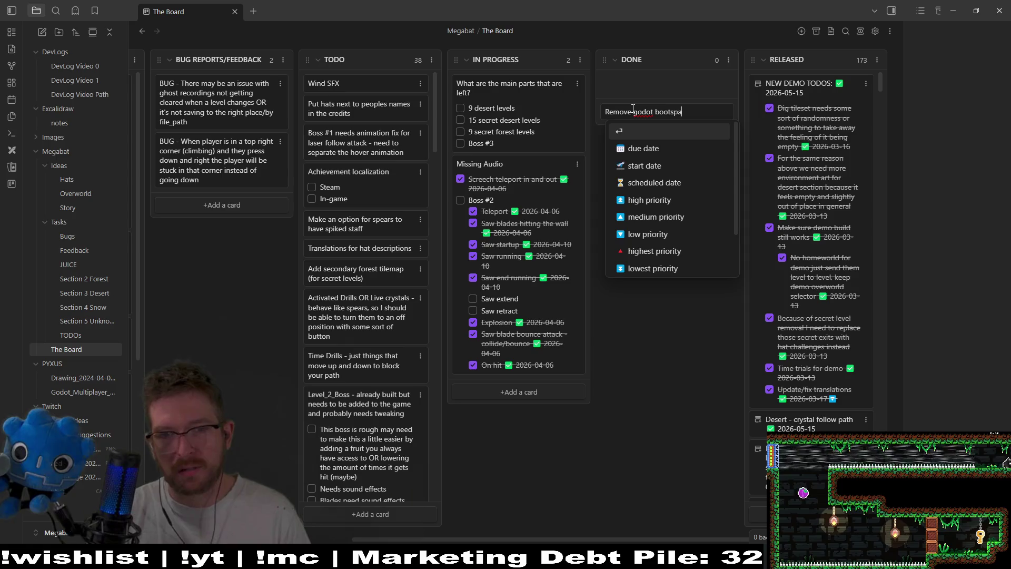
{"action": "key", "text": "BackSpace"}
{"action": "type", "text": "lash image"}
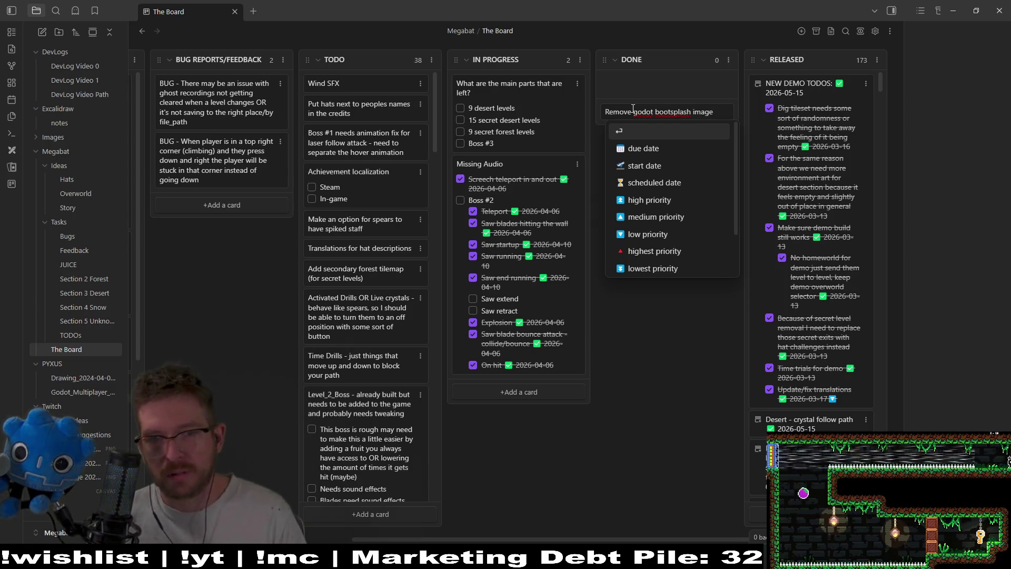
{"action": "key", "text": "Return"}
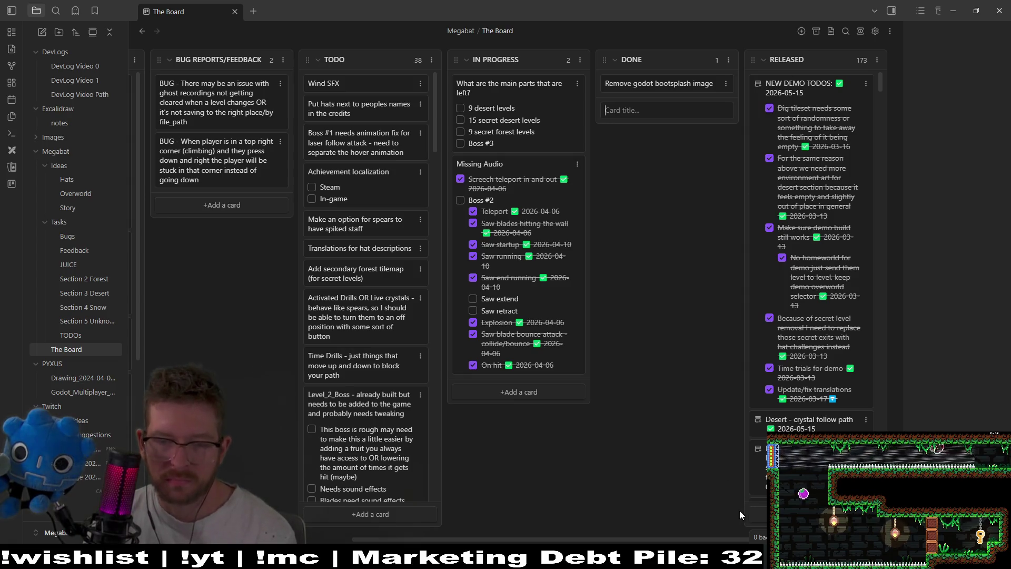
{"action": "key", "text": "alt+Tab"}
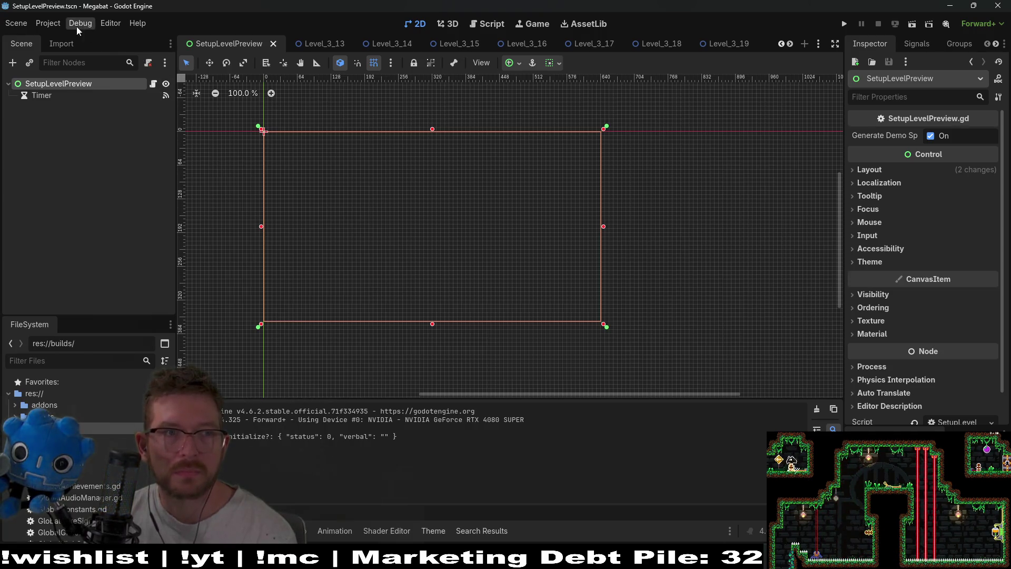
Step: Check the Project menu without choosing anything, then bring up the quick-open resource search
{"action": "left_click", "coordinate": [60, 27]}
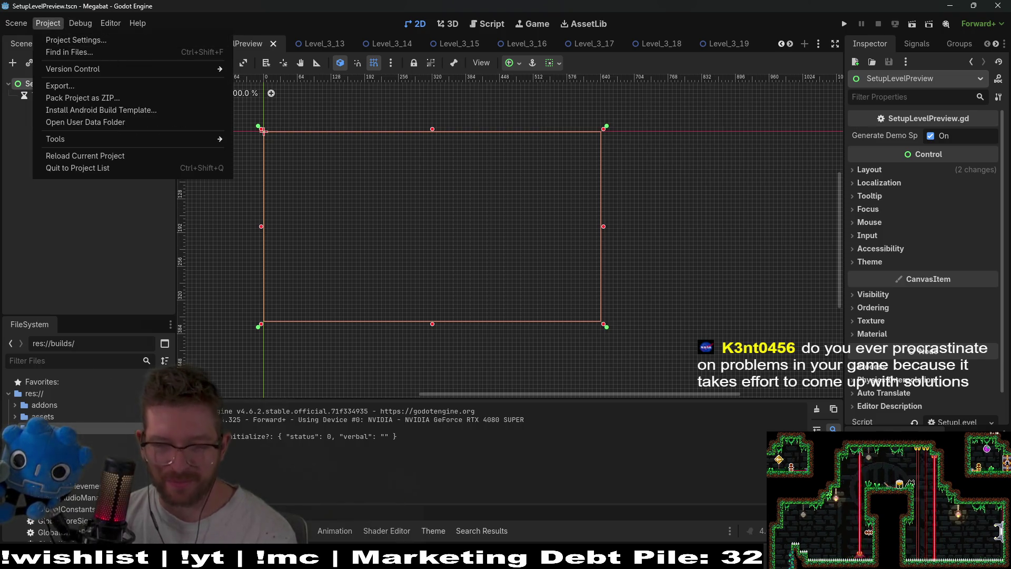
{"action": "key", "text": "Escape"}
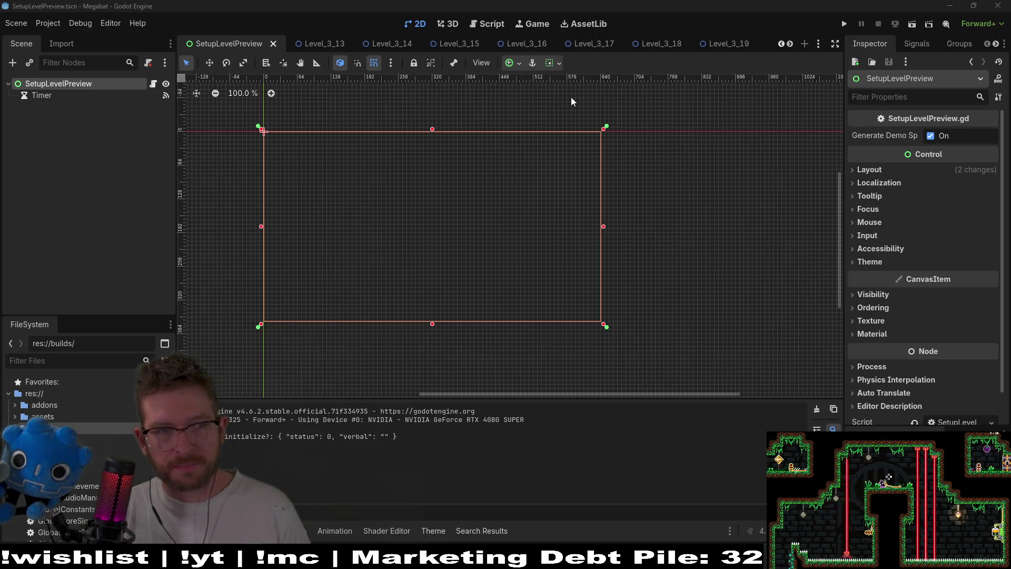
{"action": "key", "text": "alt+shift+o"}
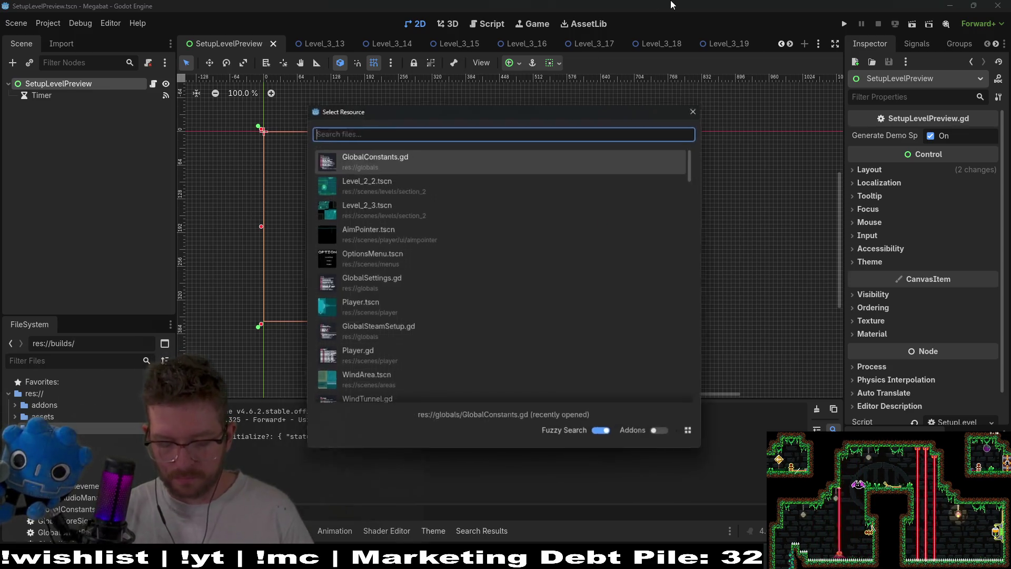
Step: Open MadeWithGodot.gd and search all project files for madewithgodot, jumping to its definition
{"action": "type", "text": "made"}
{"action": "type", "text": ".gd"}
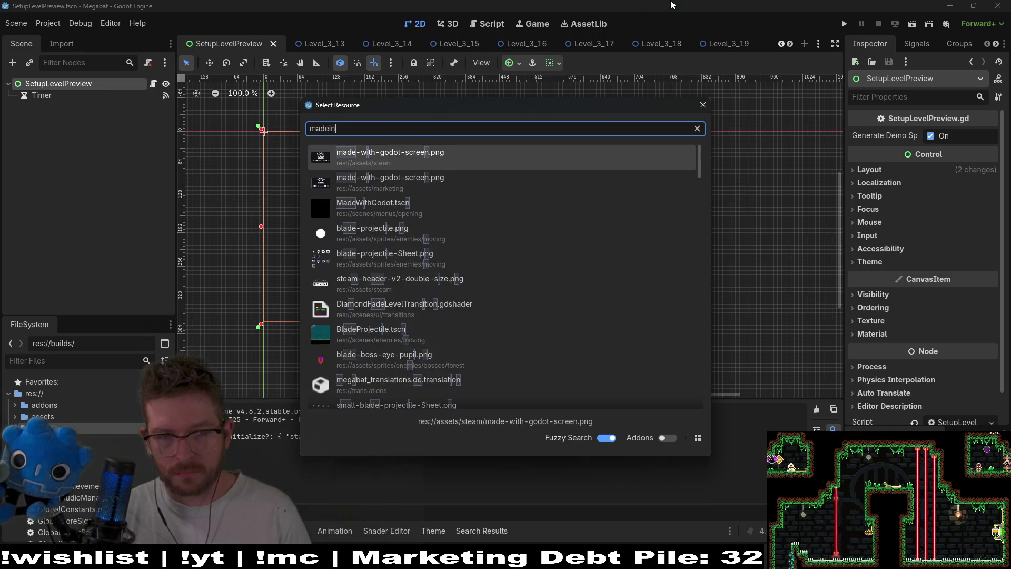
{"action": "key", "text": "Return"}
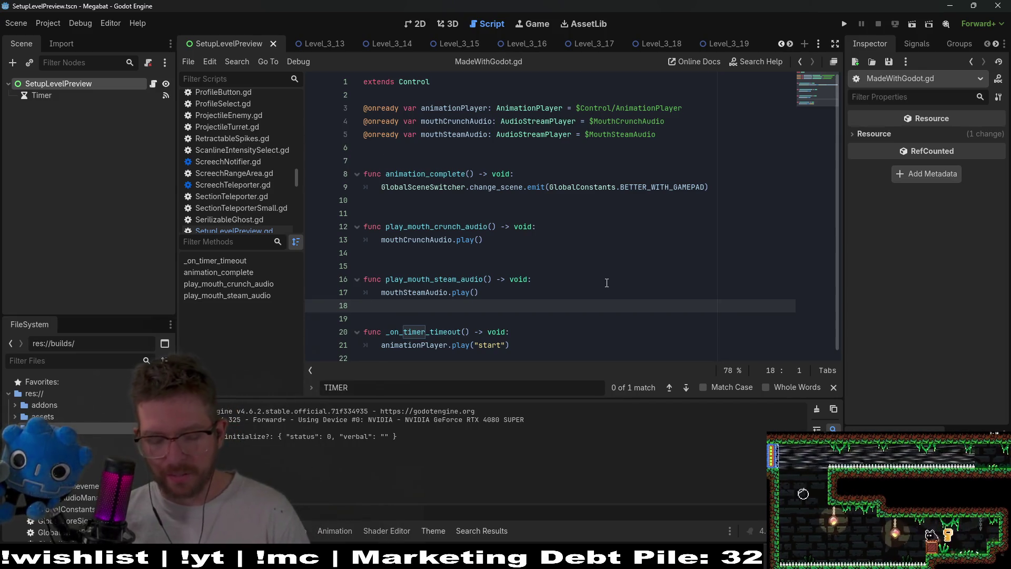
{"action": "key", "text": "ctrl+shift+f"}
{"action": "type", "text": "madewithgodot"}
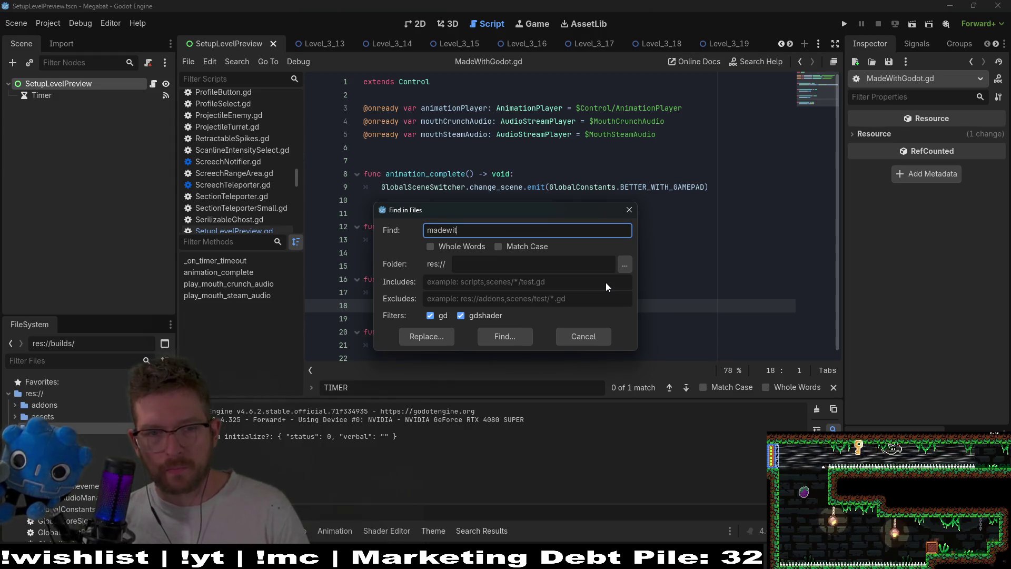
{"action": "key", "text": "Return"}
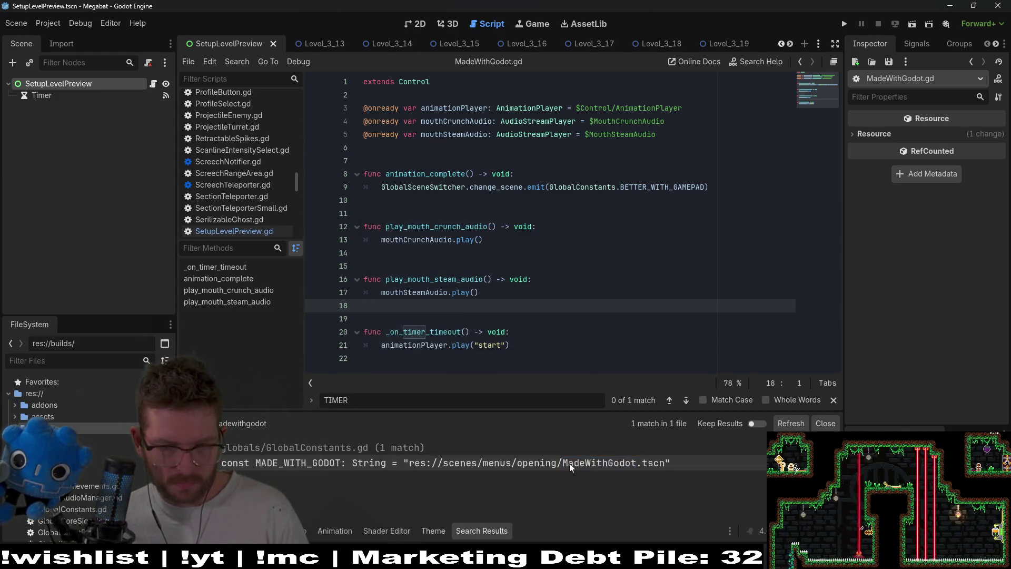
{"action": "left_click", "coordinate": [570, 463]}
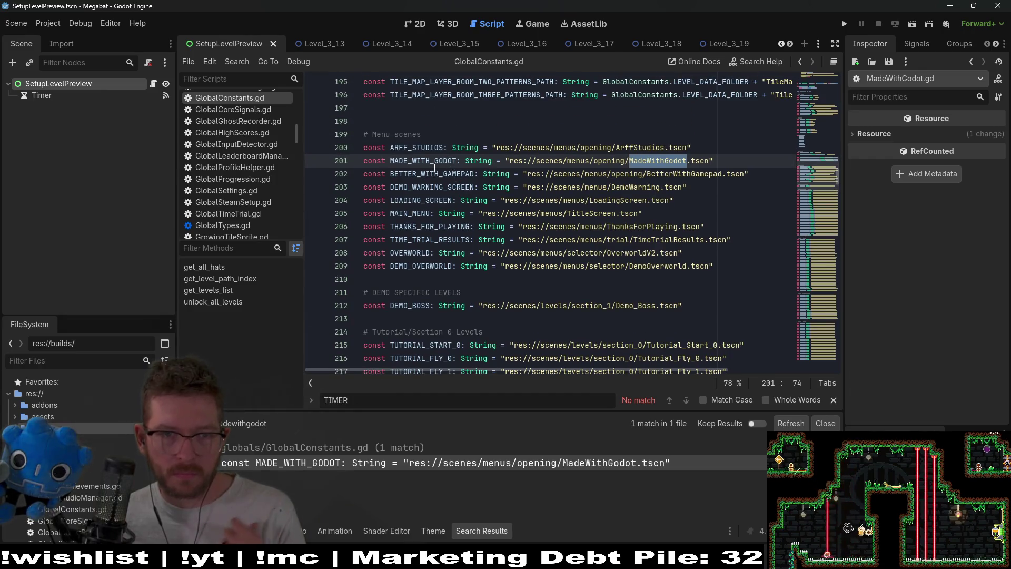
Step: Find every use of MADE_WITH_GODOT and open its line in ArffStudios.gd
{"action": "double_click", "coordinate": [441, 160]}
{"action": "key", "text": "ctrl+shift+f"}
{"action": "key", "text": "Return"}
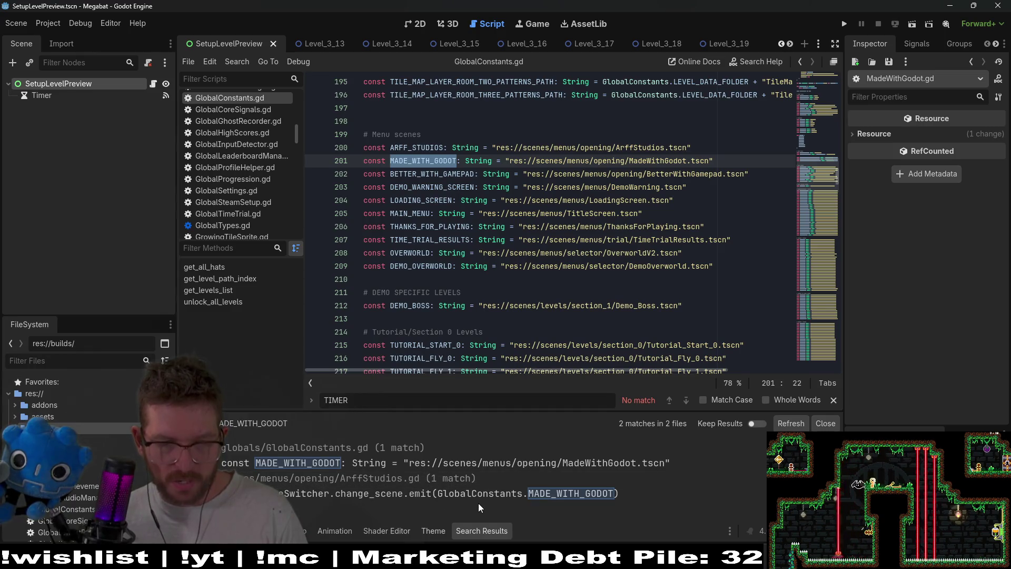
{"action": "left_click", "coordinate": [412, 492]}
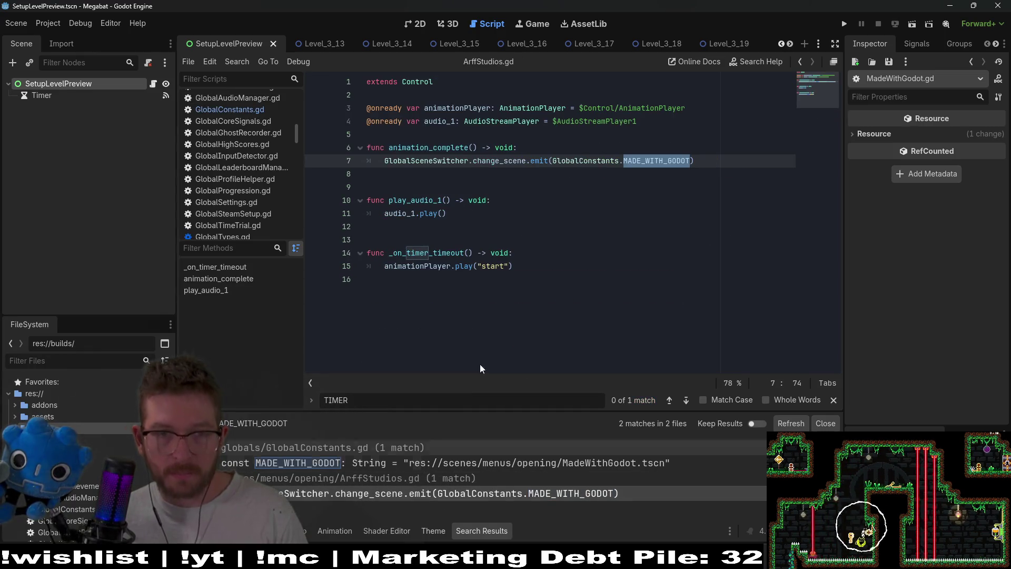
{"action": "left_click", "coordinate": [625, 211]}
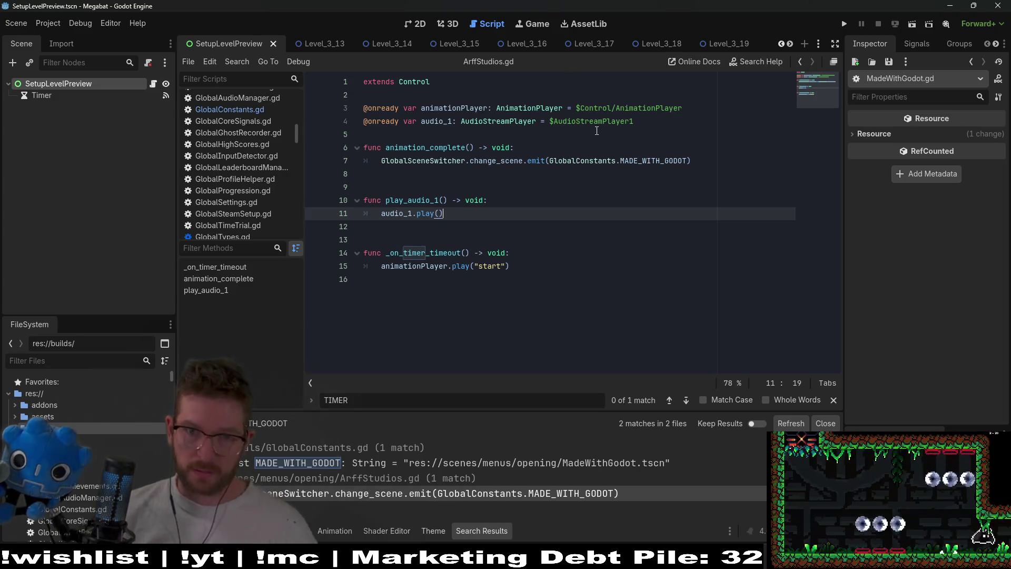
{"action": "mouse_move", "coordinate": [621, 163]}
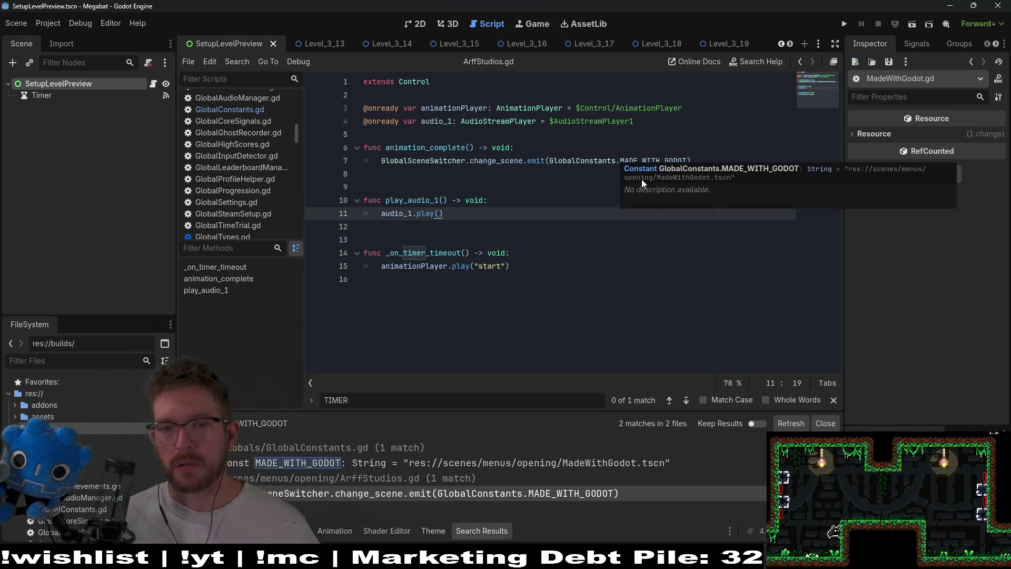
{"action": "left_click", "coordinate": [563, 203]}
Step: Reopen MadeWithGodot.gd and copy its BETTER_WITH_GAMEPAD scene-change line 9
{"action": "key", "text": "shift+alt+o"}
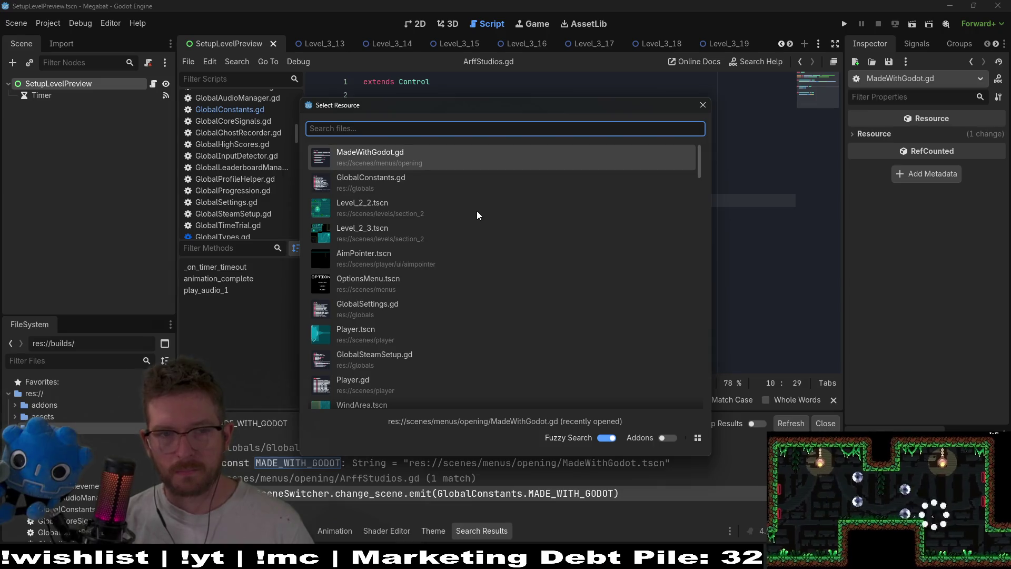
{"action": "key", "text": "Return"}
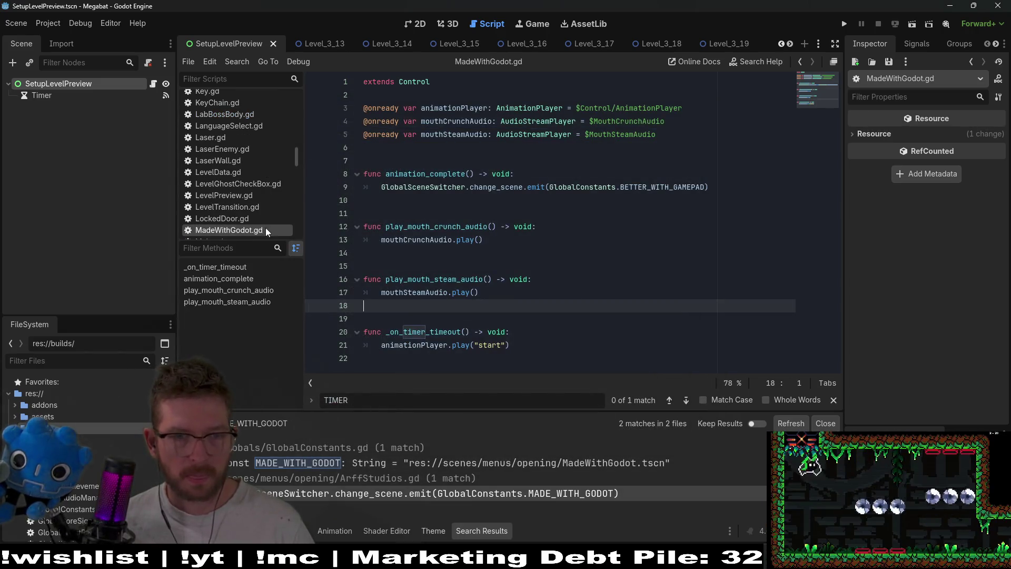
{"action": "left_click", "coordinate": [716, 180]}
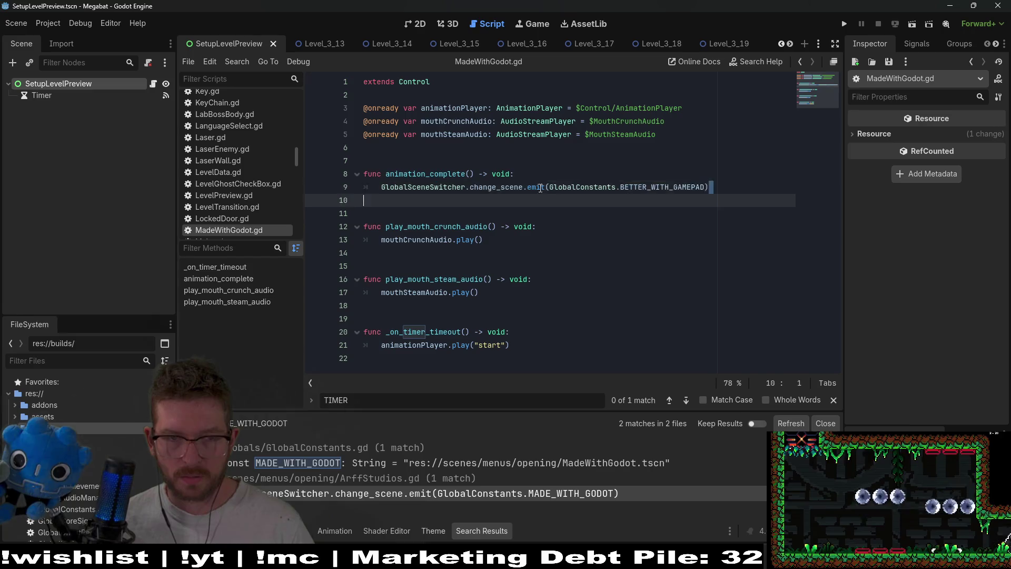
{"action": "key", "text": "shift+Home"}
{"action": "key", "text": "ctrl+c"}
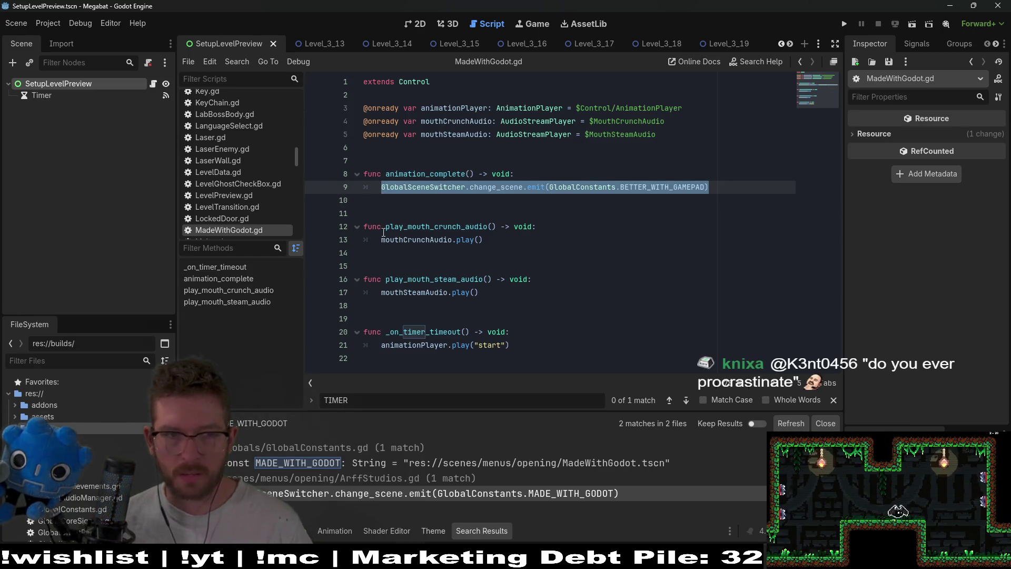
{"action": "scroll", "coordinate": [248, 169], "scroll_direction": "up", "scroll_amount": 15}
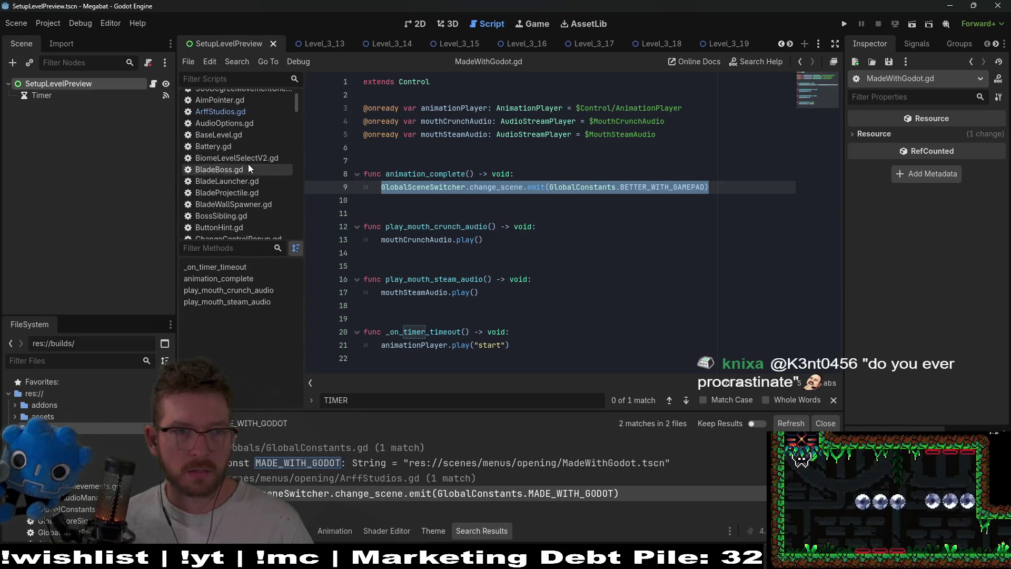
{"action": "scroll", "coordinate": [249, 168], "scroll_direction": "up", "scroll_amount": 1}
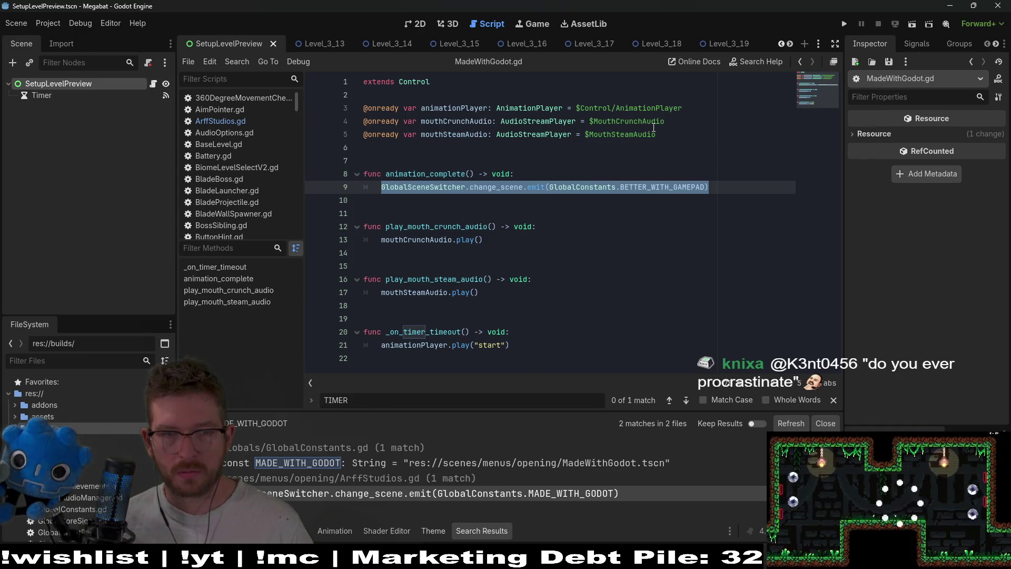
Step: Return to the end of line 7 in ArffStudios.gd via the search results
{"action": "key", "text": "shift+alt+o"}
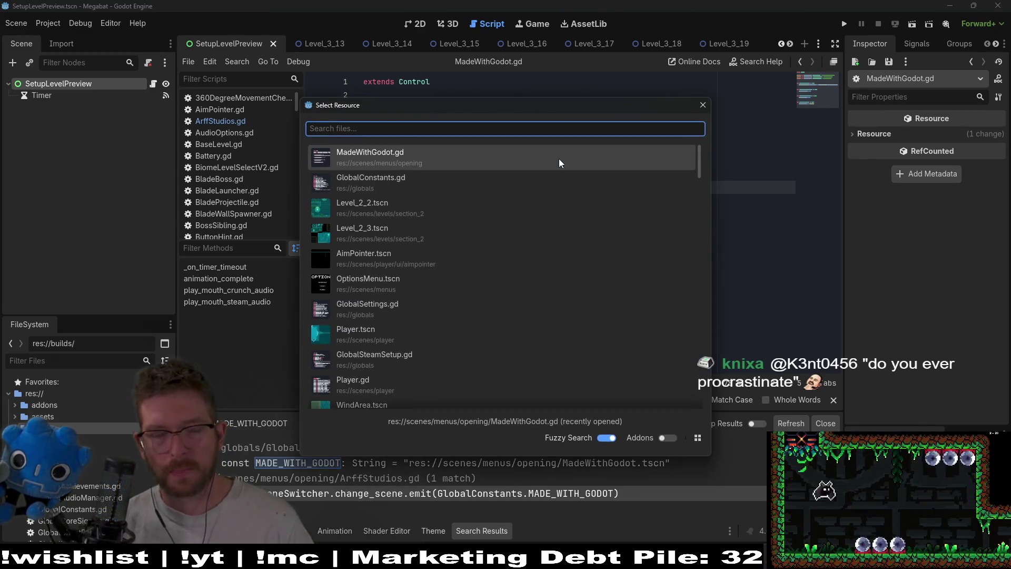
{"action": "key", "text": "Down"}
{"action": "key", "text": "Up"}
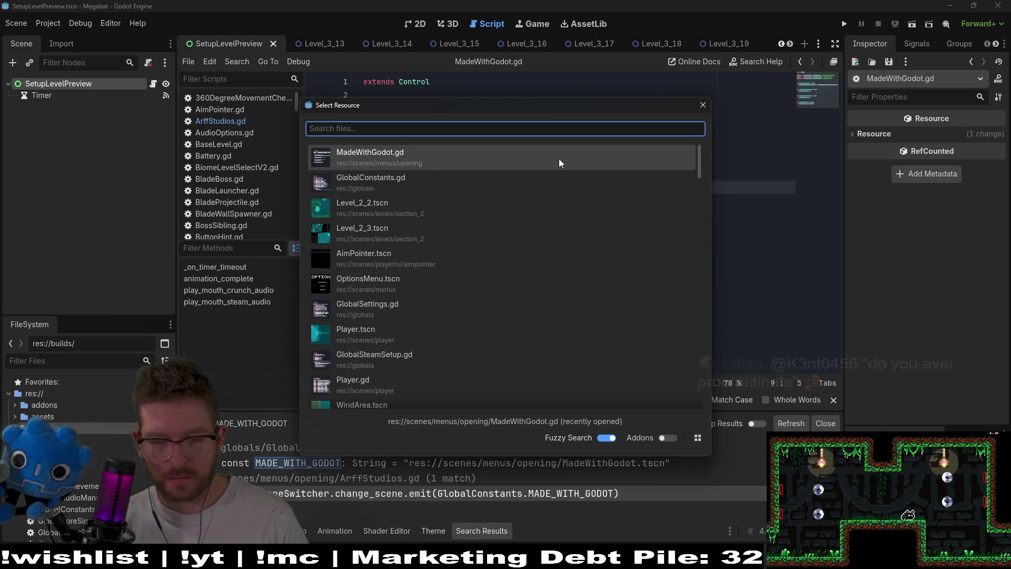
{"action": "key", "text": "Return"}
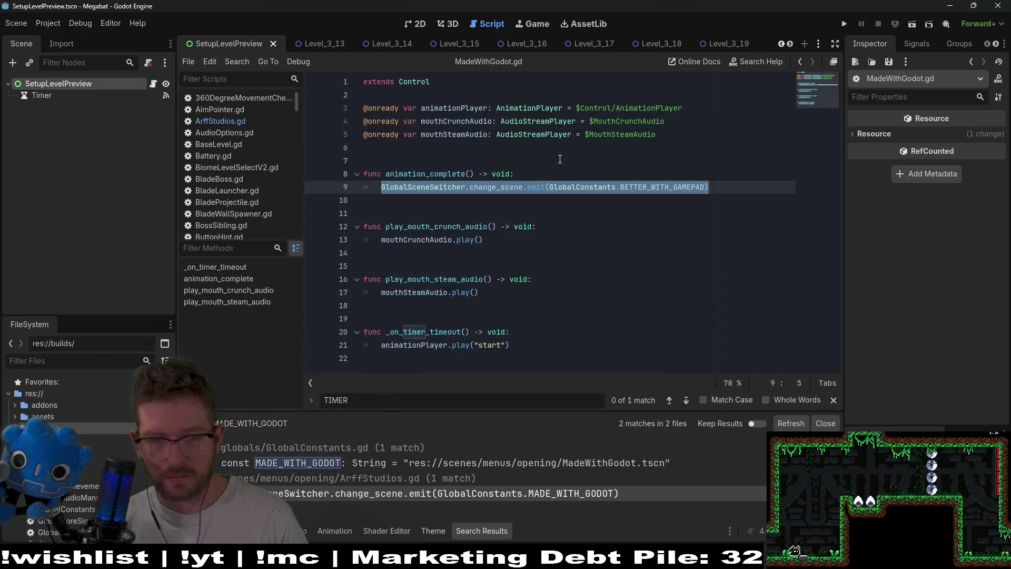
{"action": "left_click", "coordinate": [600, 493]}
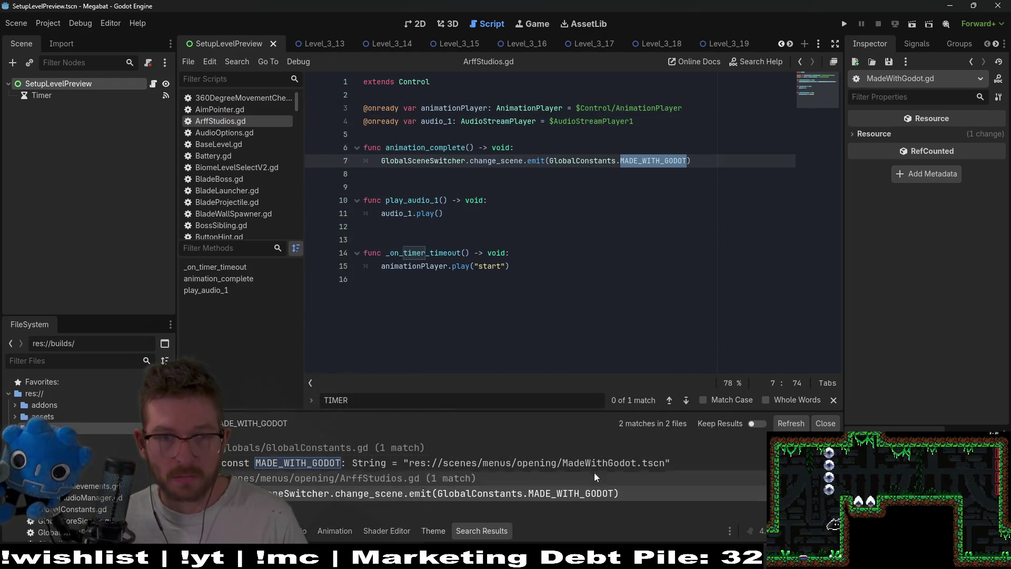
{"action": "left_click", "coordinate": [708, 161]}
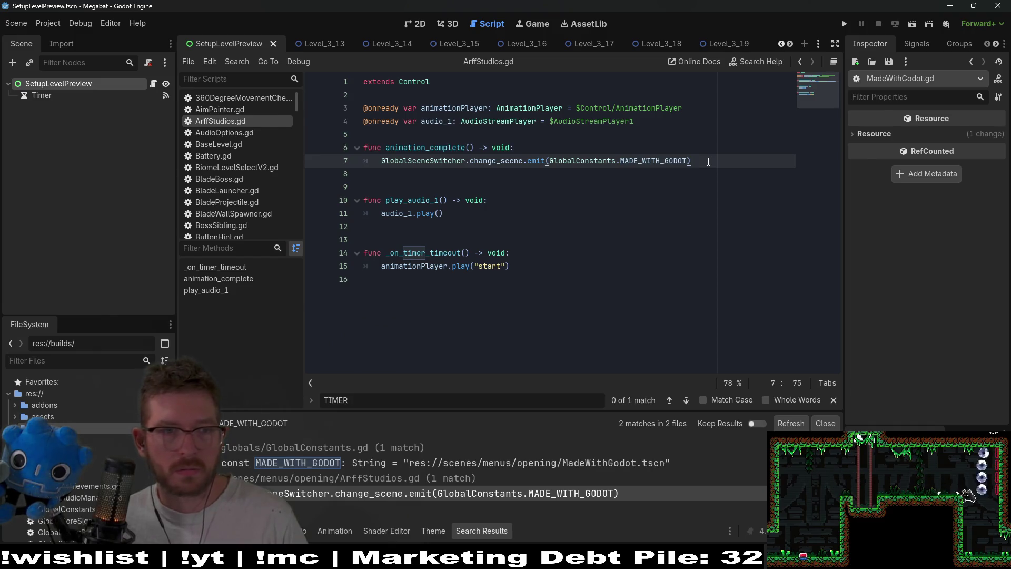
Step: Paste the BETTER_WITH_GAMEPAD scene change below line 7 and comment out the MADE_WITH_GODOT line
{"action": "key", "text": "Return"}
{"action": "key", "text": "ctrl+v"}
{"action": "left_click", "coordinate": [704, 161]}
{"action": "key", "text": "ctrl+k"}
{"action": "key", "text": "Return"}
Step: Add a NOTE comment about removing the made with godot scene, save, and run the game
{"action": "type", "text": "# GOING T"}
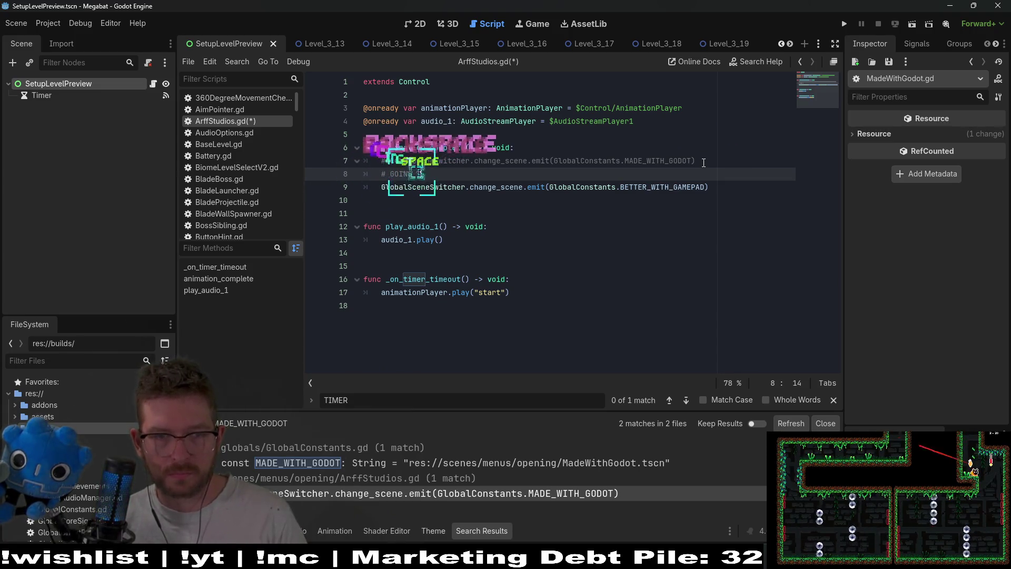
{"action": "key", "text": "BackSpace"}
{"action": "key", "text": "BackSpace"}
{"action": "key", "text": "BackSpace"}
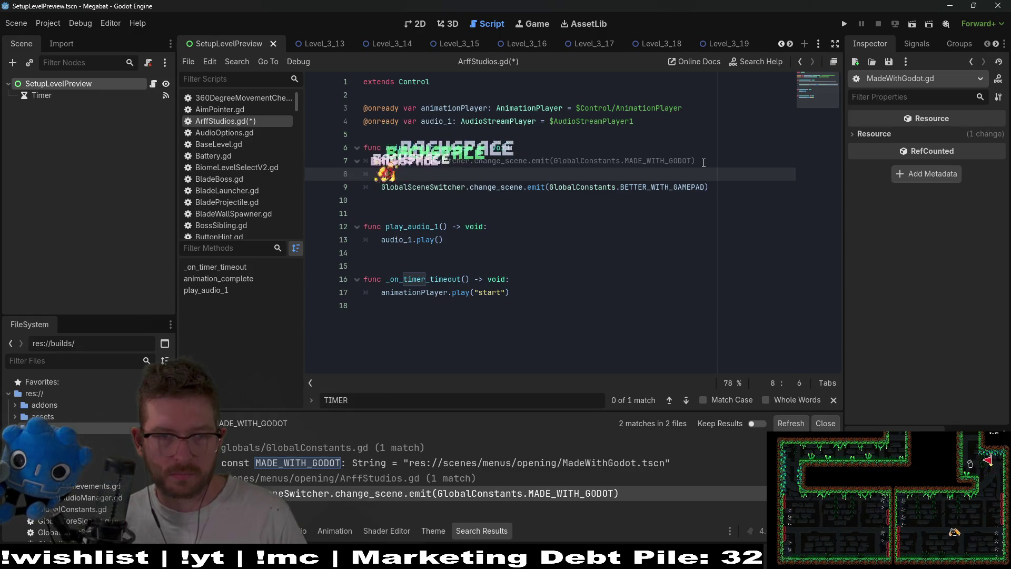
{"action": "type", "text": "NOTE: Going to try demoving the made"}
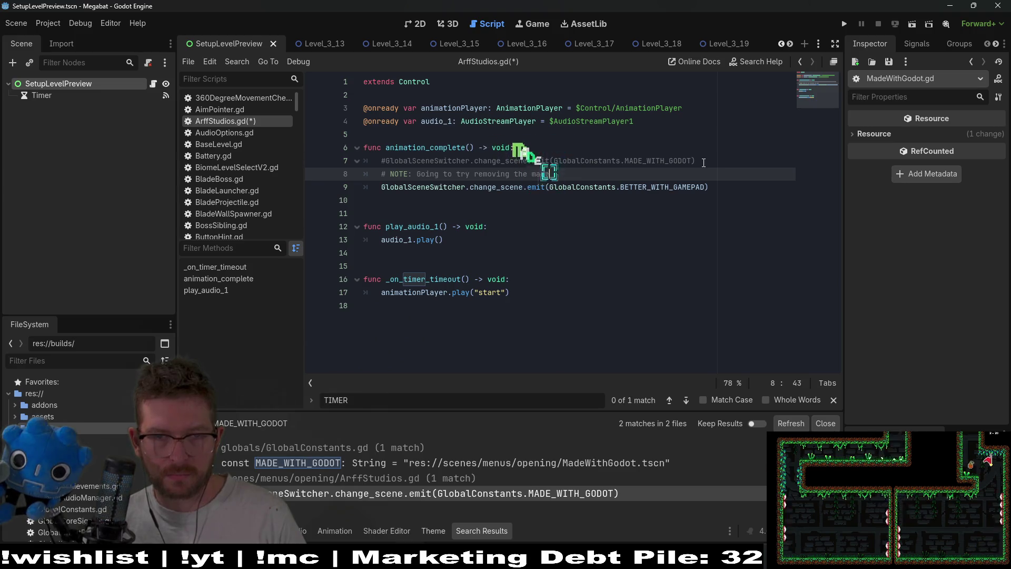
{"action": "type", "text": " with godot "}
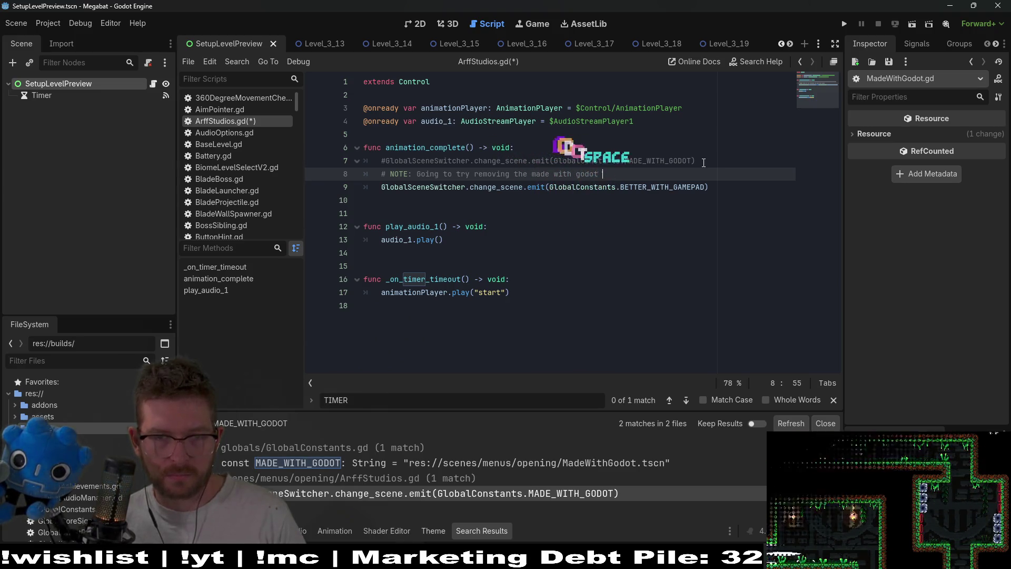
{"action": "type", "text": "scene's"}
{"action": "key", "text": "BackSpace"}
{"action": "key", "text": "BackSpace"}
{"action": "key", "text": "BackSpace"}
{"action": "type", "text": "I just don't think people care"}
{"action": "key", "text": "ctrl+s"}
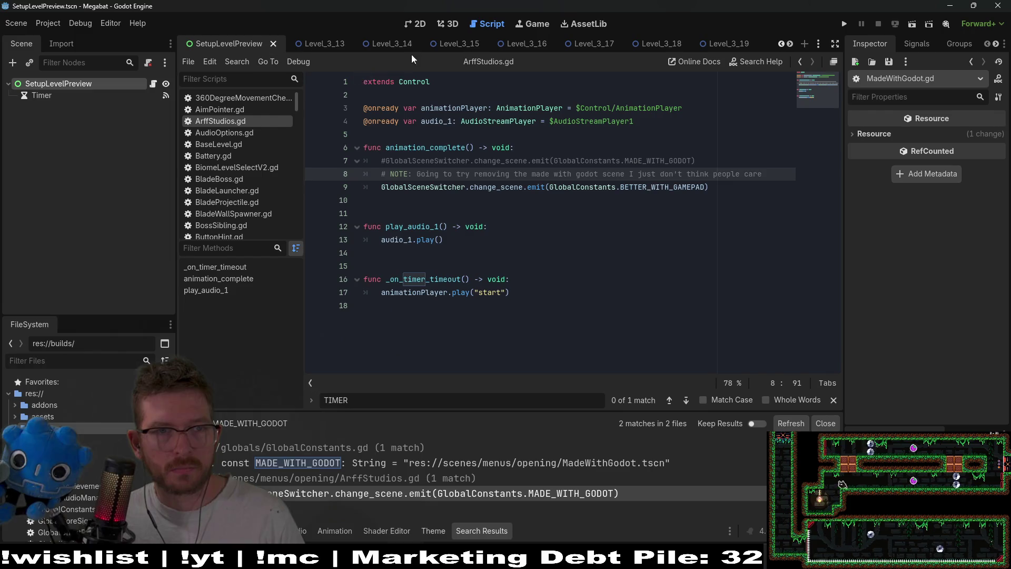
{"action": "left_click", "coordinate": [847, 28]}
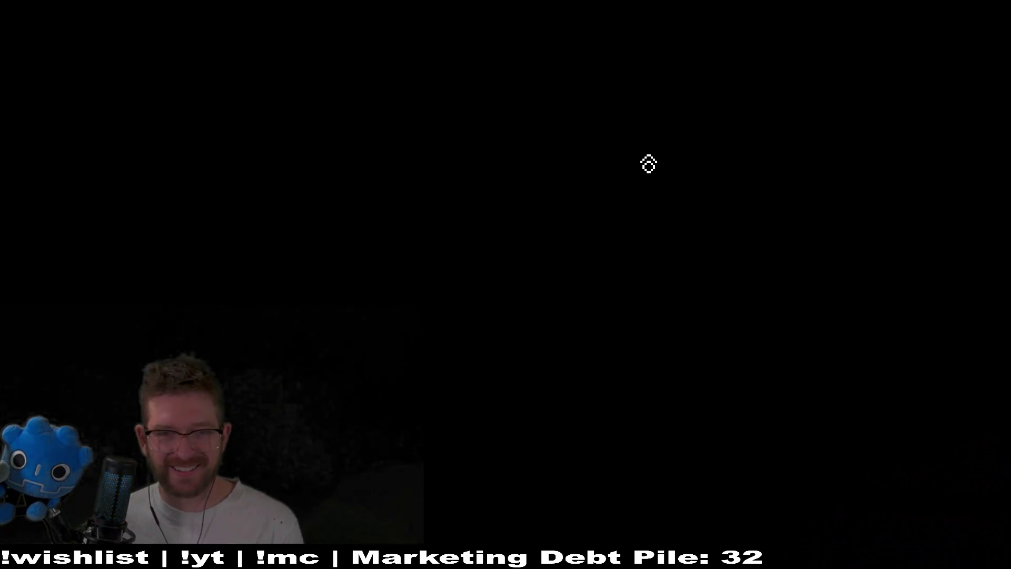
Step: Remove the lazy feature tag in Debug > Customize Run Instances and test-run the game
{"action": "key", "text": "alt+F4"}
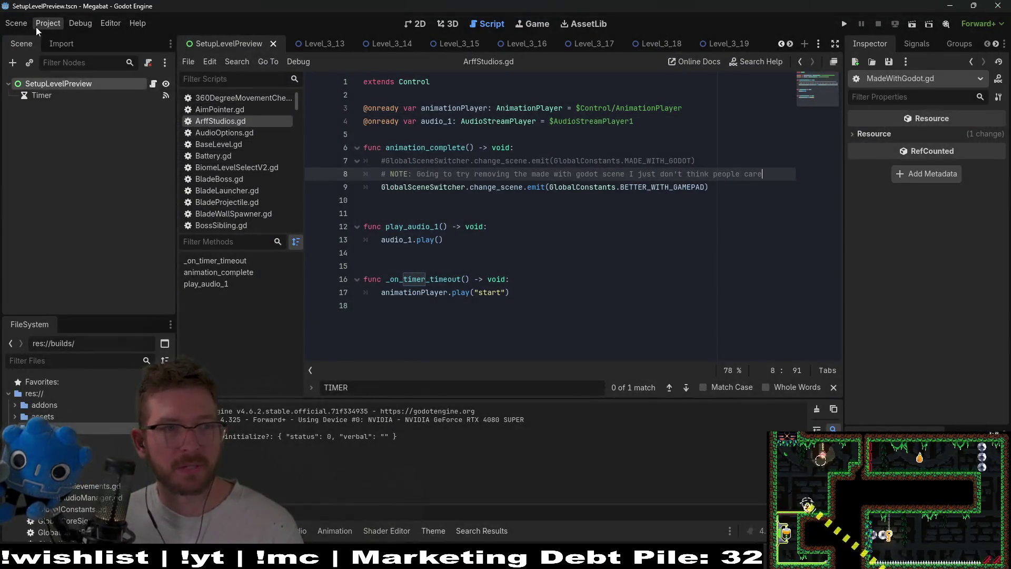
{"action": "left_click", "coordinate": [42, 24]}
{"action": "left_click", "coordinate": [48, 24]}
{"action": "left_click", "coordinate": [80, 23]}
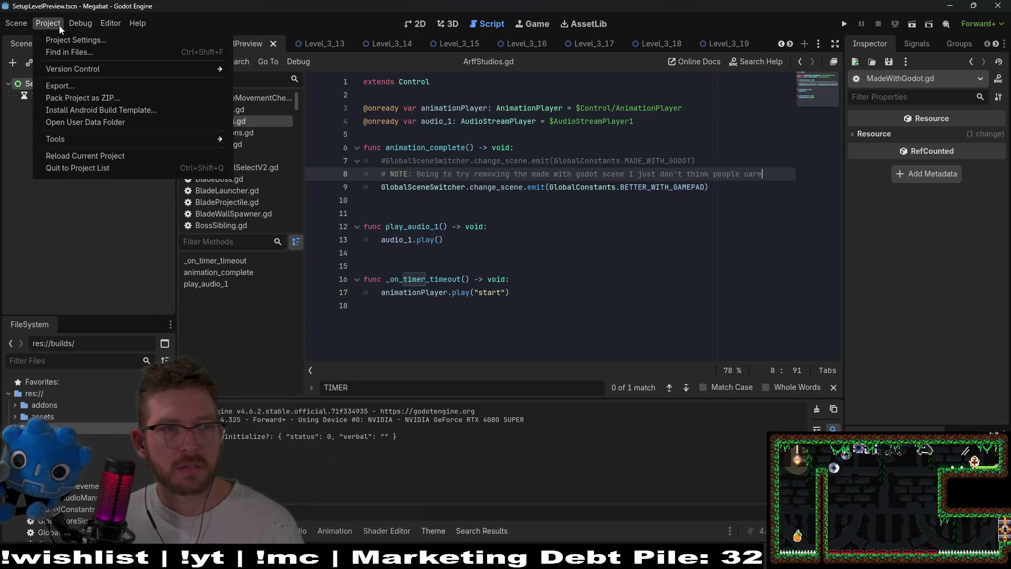
{"action": "left_click", "coordinate": [106, 180]}
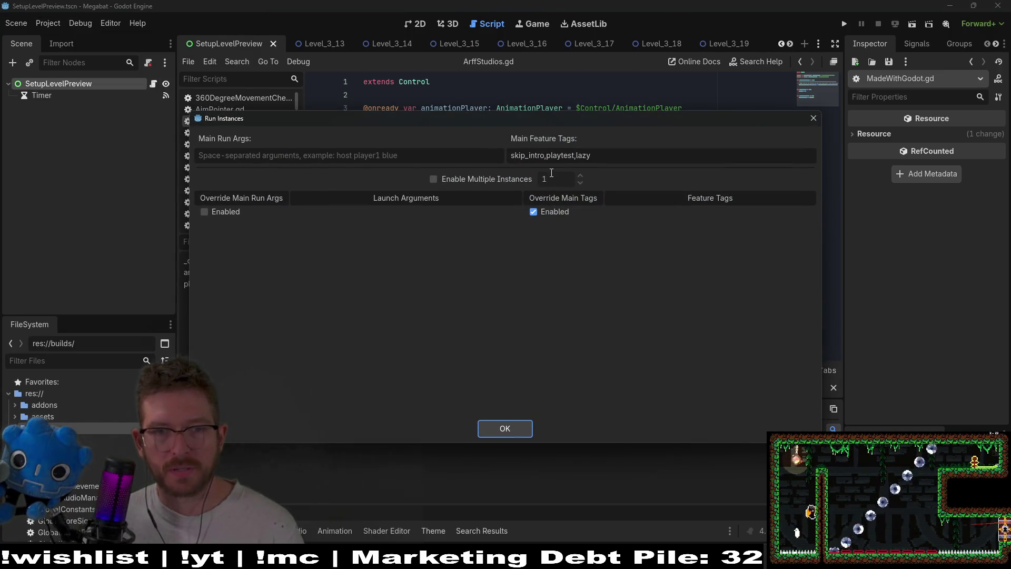
{"action": "key", "text": "BackSpace"}
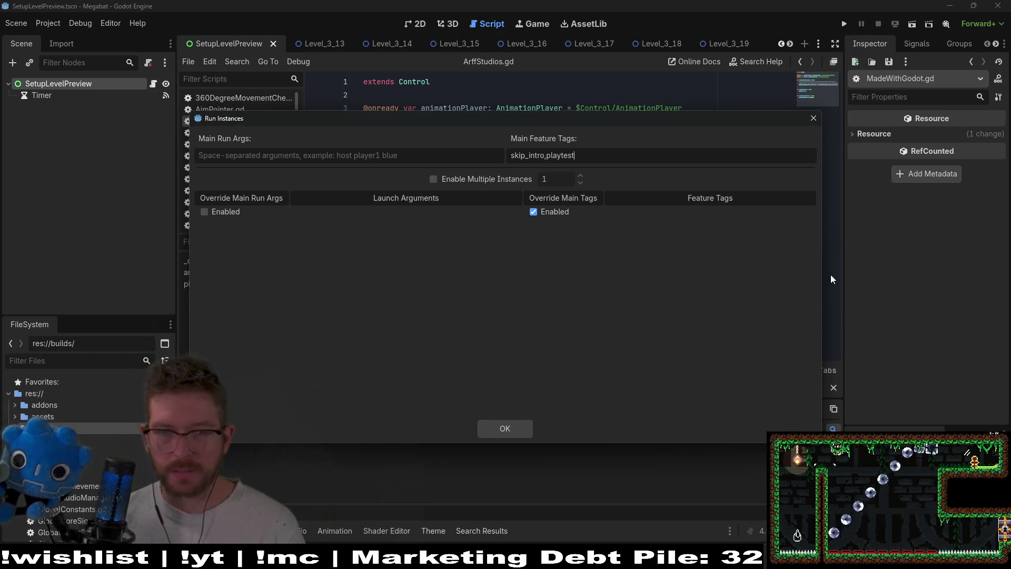
{"action": "left_click", "coordinate": [504, 428]}
{"action": "left_click", "coordinate": [845, 24]}
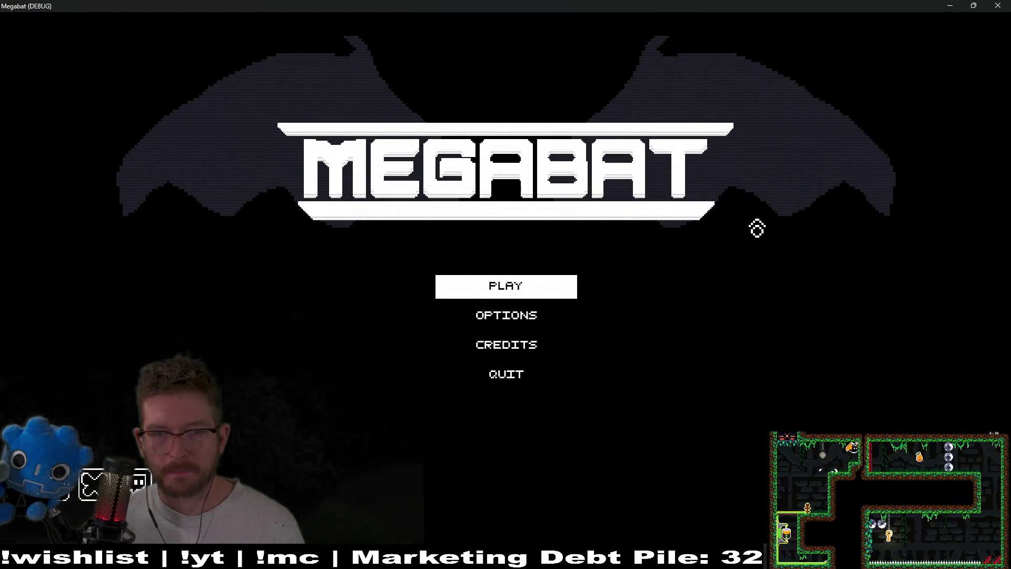
{"action": "left_click", "coordinate": [996, 6]}
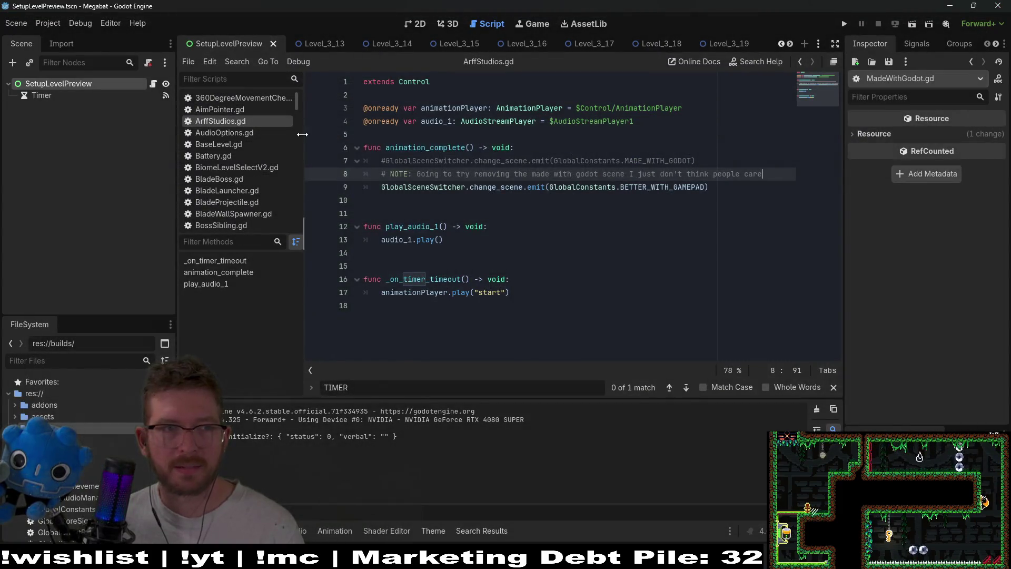
Step: Reduce the run feature tags to only playtest, verify the game, then switch to Obsidian
{"action": "left_click", "coordinate": [84, 24]}
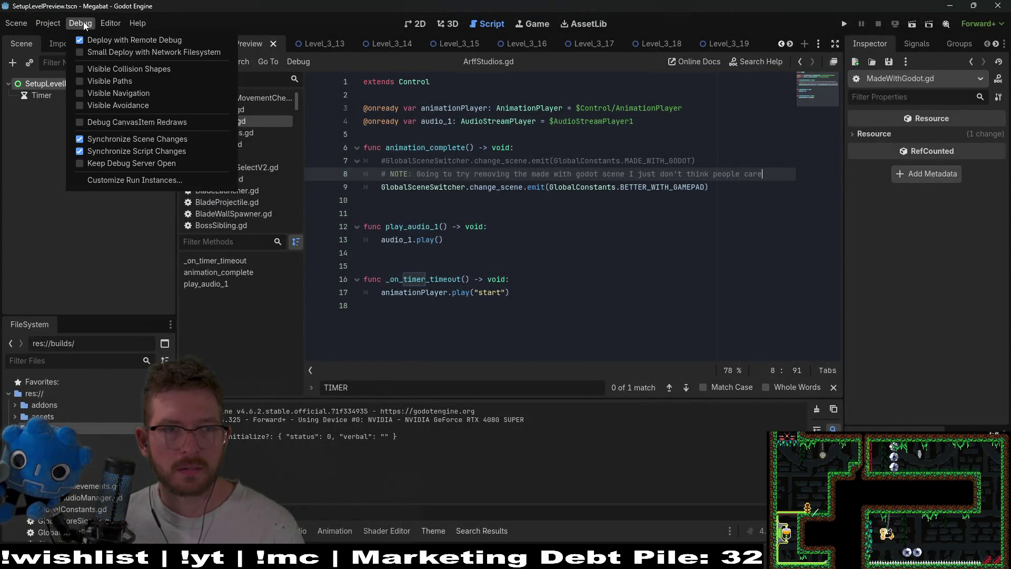
{"action": "left_click", "coordinate": [95, 180]}
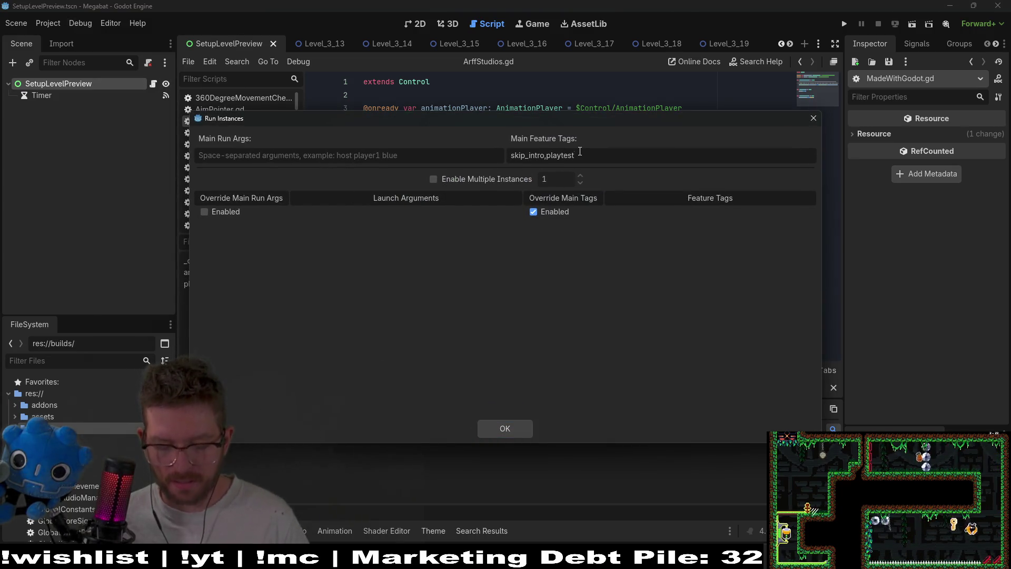
{"action": "key", "text": "BackSpace"}
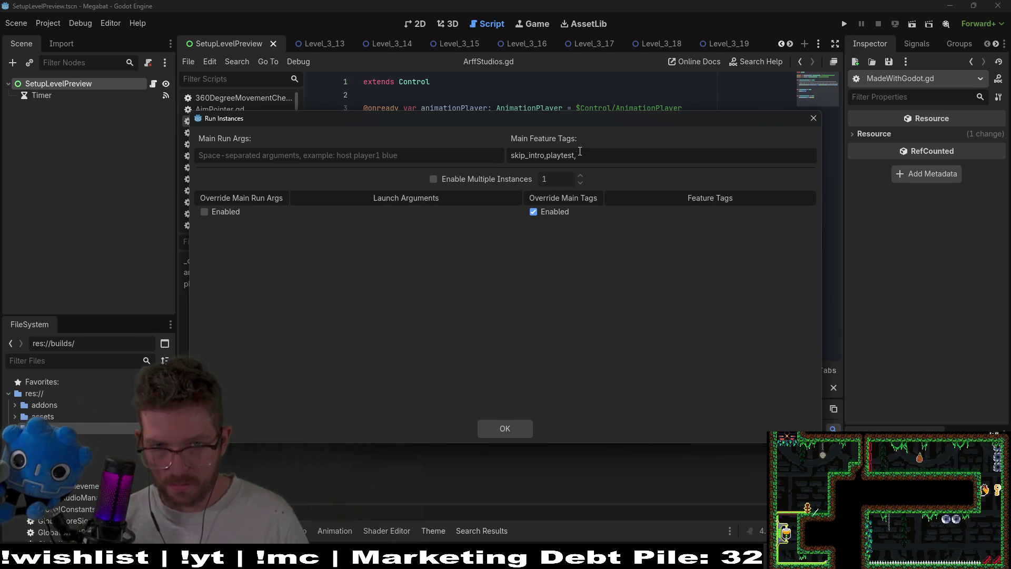
{"action": "left_click_drag", "start_coordinate": [510, 155], "coordinate": [546, 155]}
{"action": "key", "text": "BackSpace"}
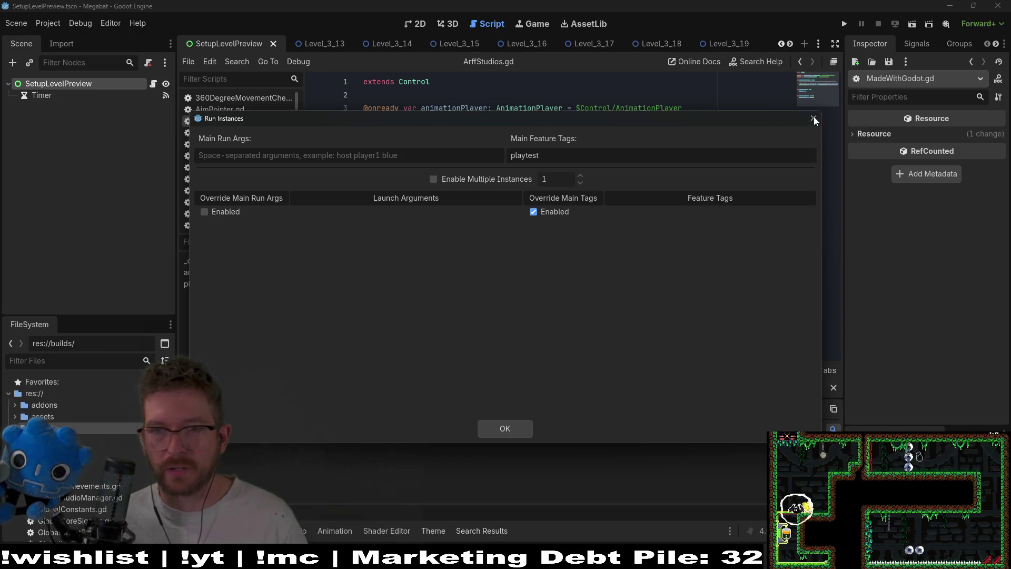
{"action": "key", "text": "Return"}
{"action": "left_click", "coordinate": [844, 23]}
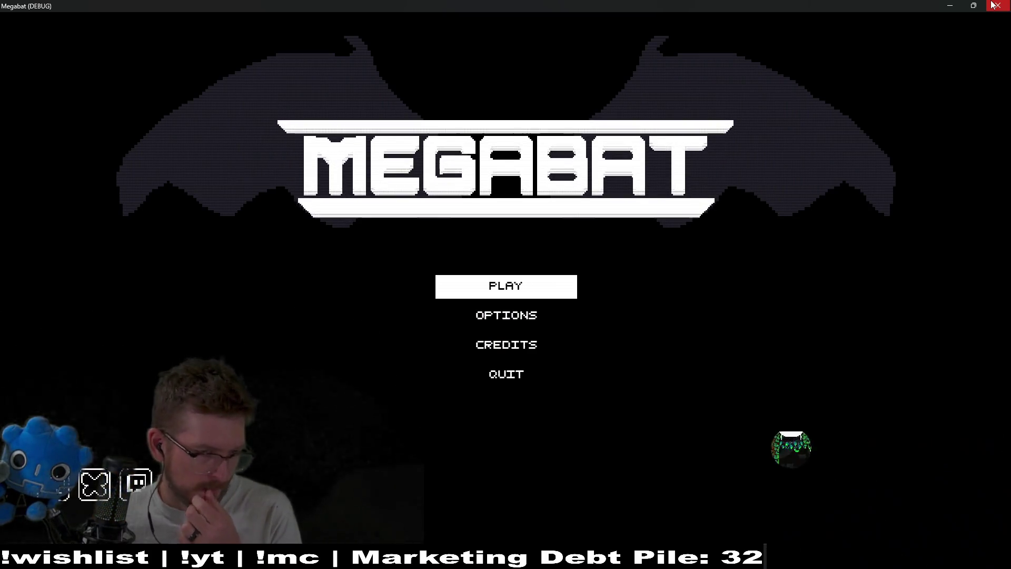
{"action": "left_click", "coordinate": [993, 5]}
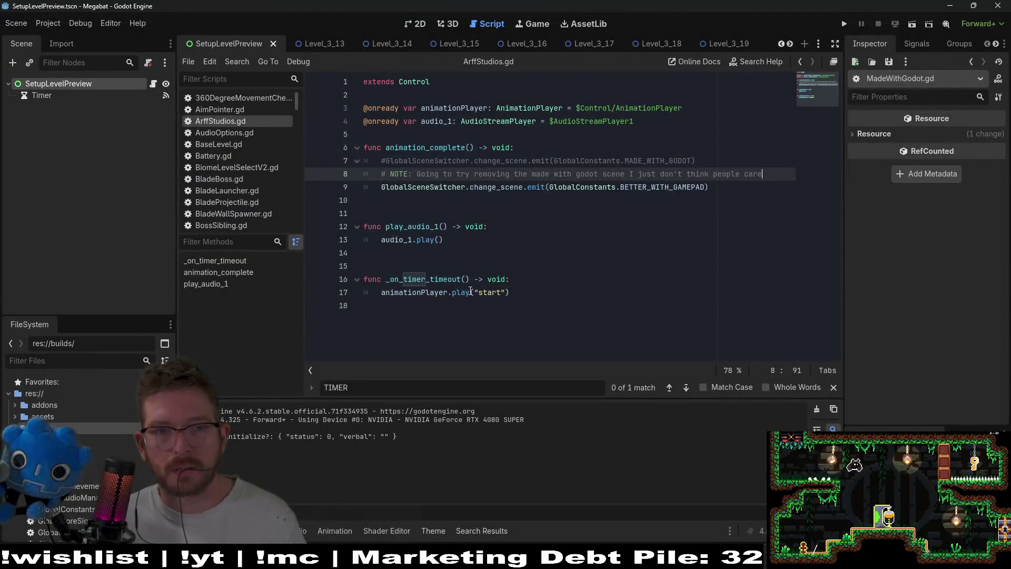
{"action": "left_click", "coordinate": [591, 205]}
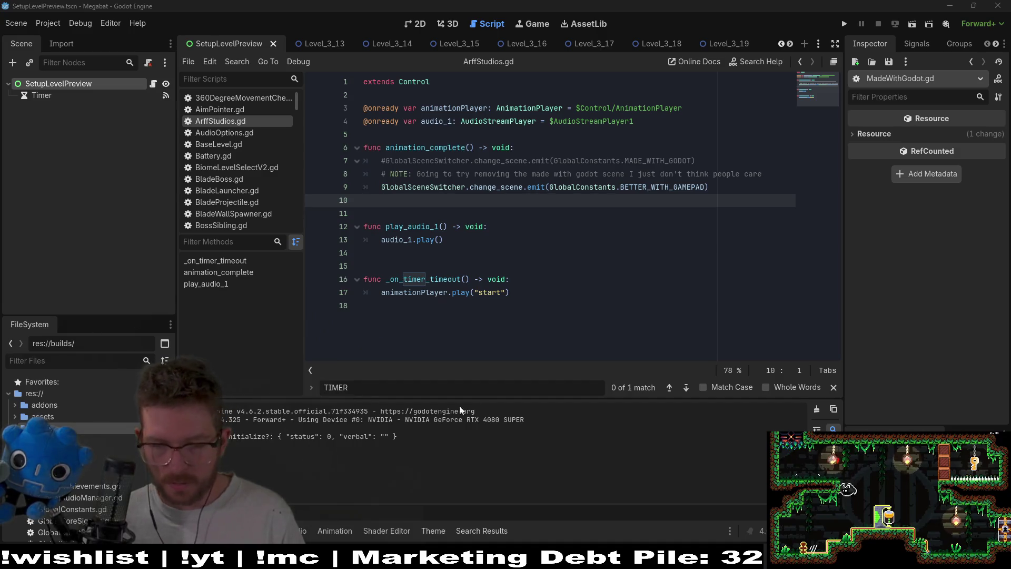
{"action": "key", "text": "alt+Tab"}
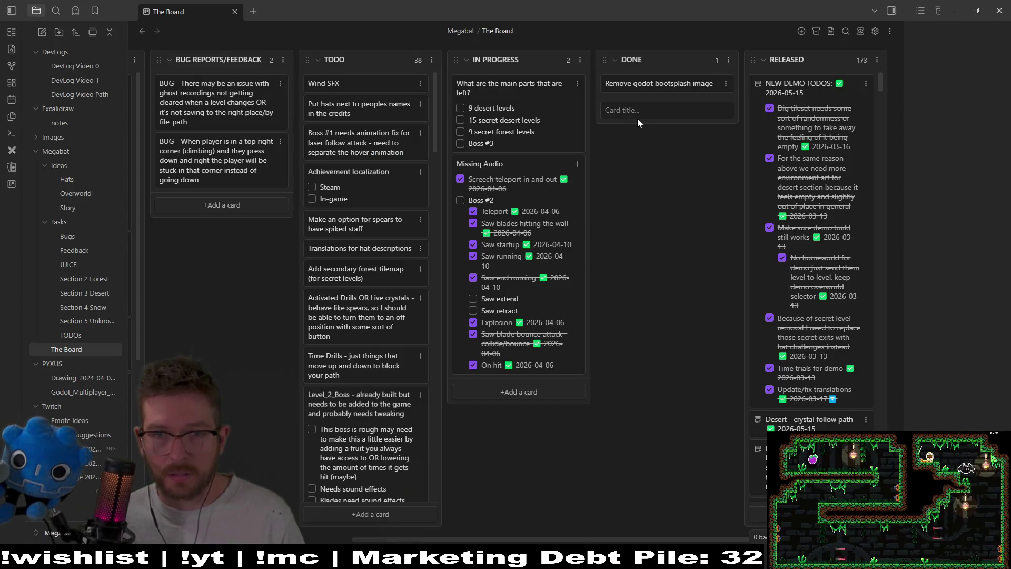
Step: Add a DONE card 'Remove custom "Made with Godot" scene' noting nobody really cares
{"action": "type", "text": "R"}
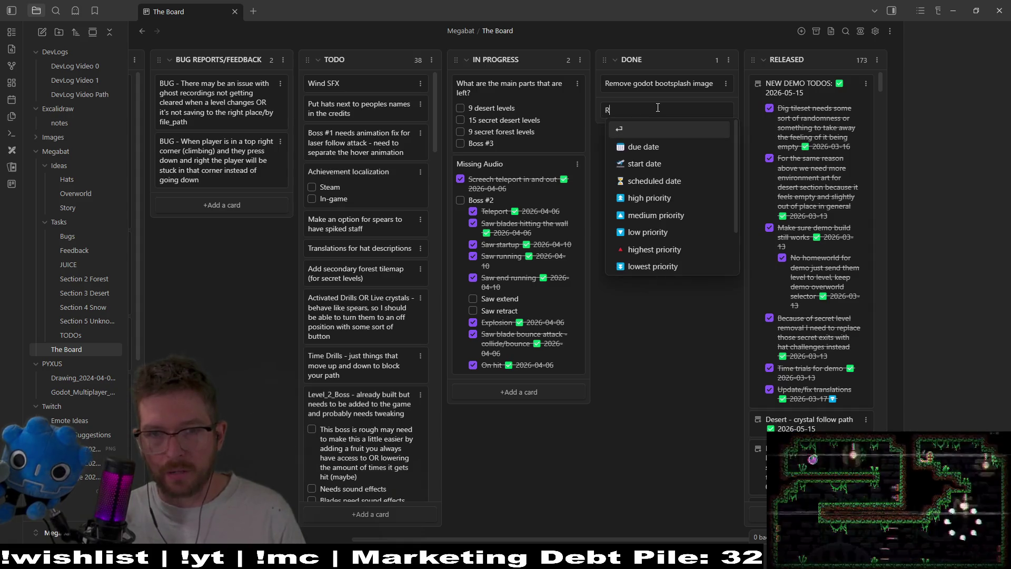
{"action": "type", "text": "emoved"}
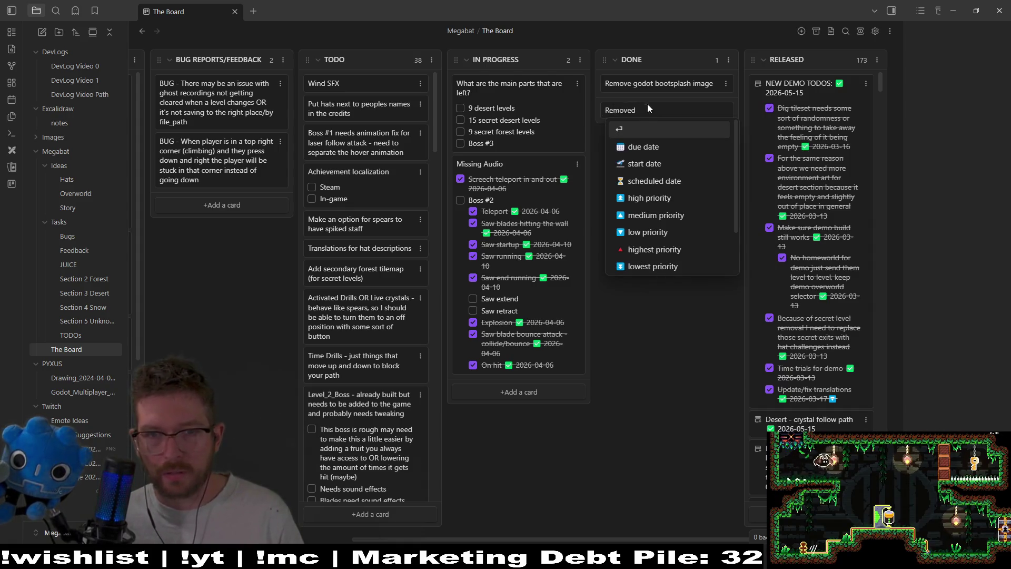
{"action": "key", "text": "BackSpace"}
{"action": "type", "text": "custom godot"}
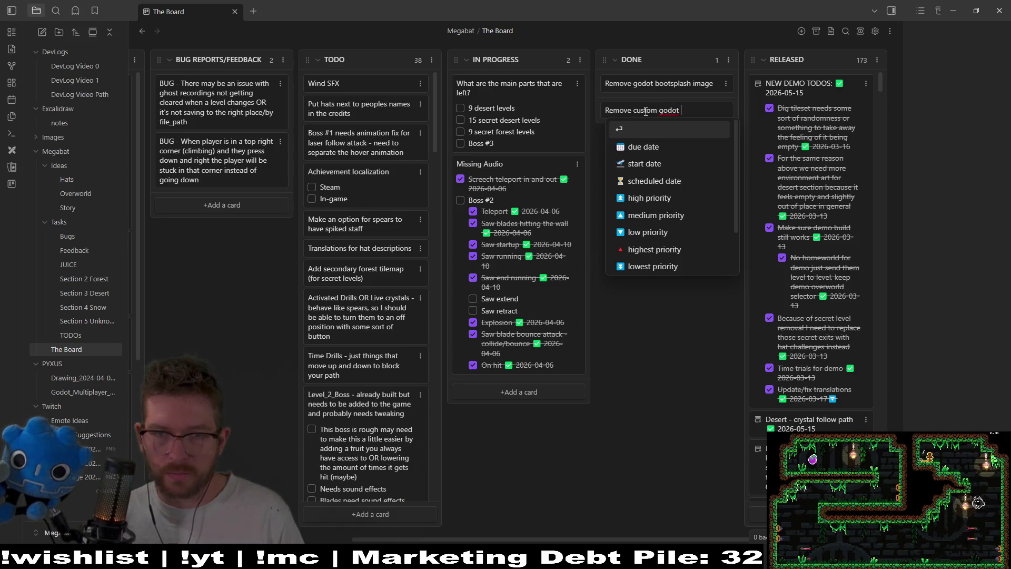
{"action": "type", "text": "s"}
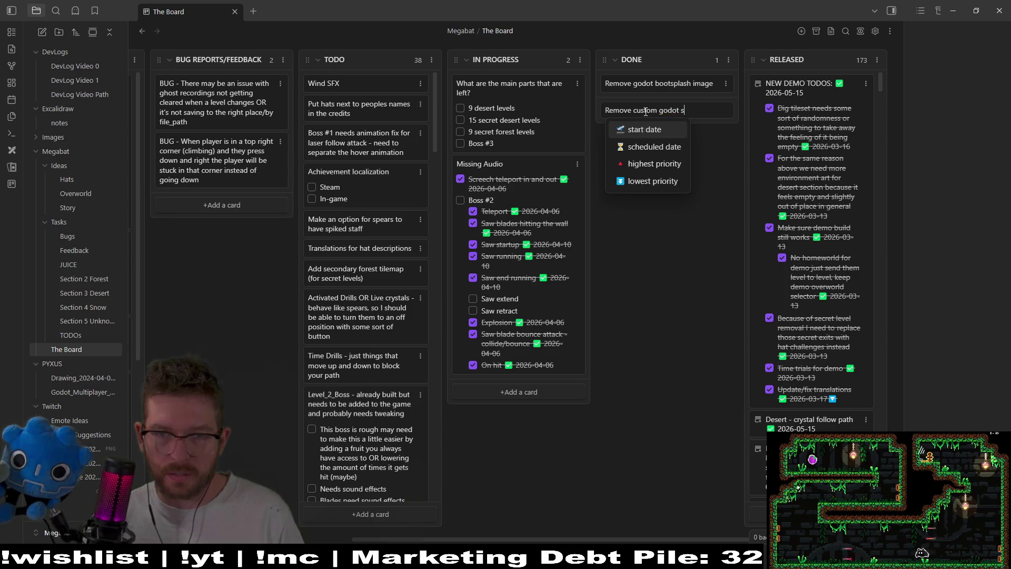
{"action": "key", "text": "BackSpace"}
{"action": "key", "text": "BackSpace"}
{"action": "key", "text": "BackSpace"}
{"action": "key", "text": "BackSpace"}
{"action": "key", "text": "BackSpace"}
{"action": "key", "text": "BackSpace"}
{"action": "key", "text": "BackSpace"}
{"action": "type", "text": "Ma"}
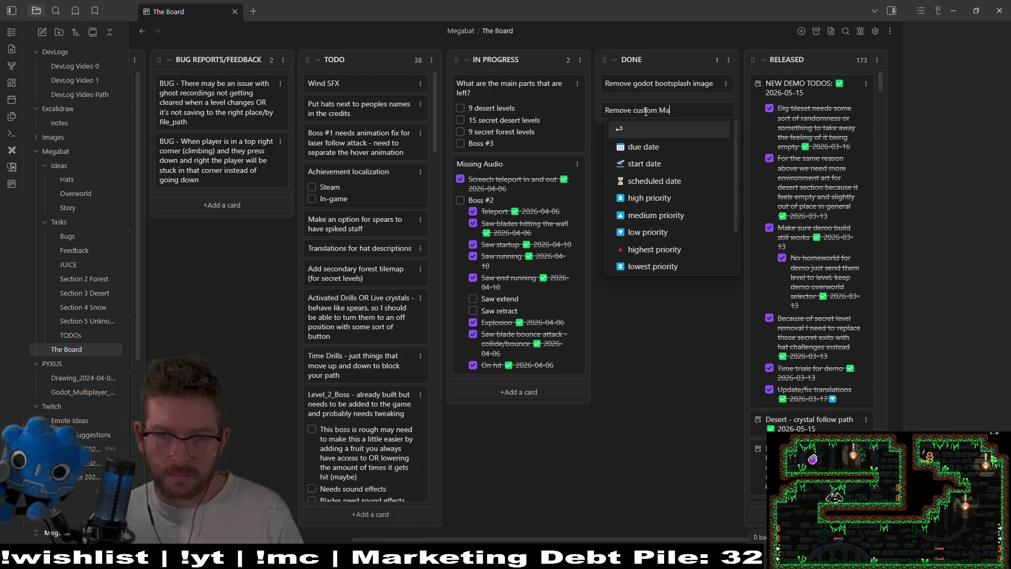
{"action": "type", "text": "dMade"}
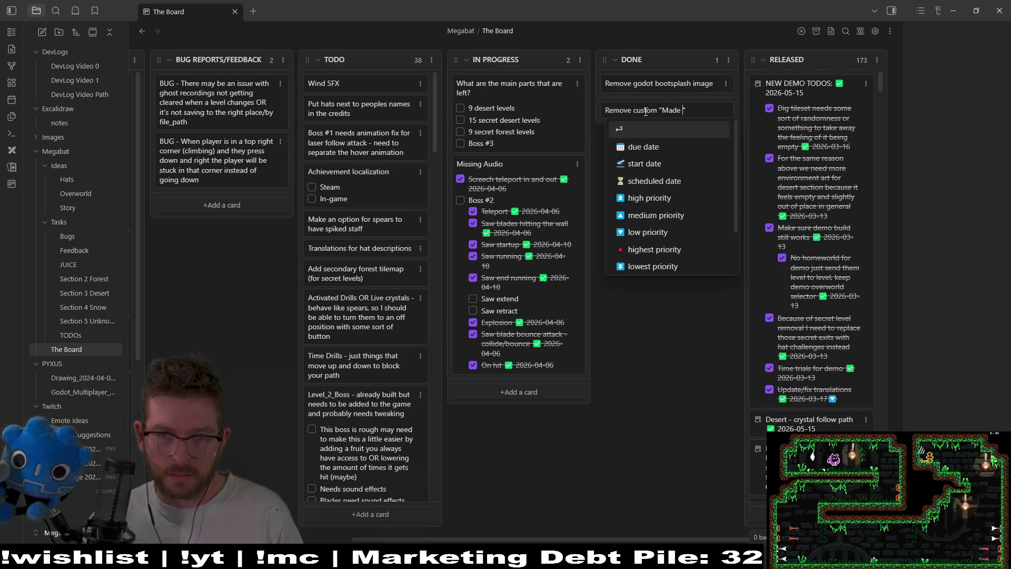
{"action": "type", "text": "ot\" scene"}
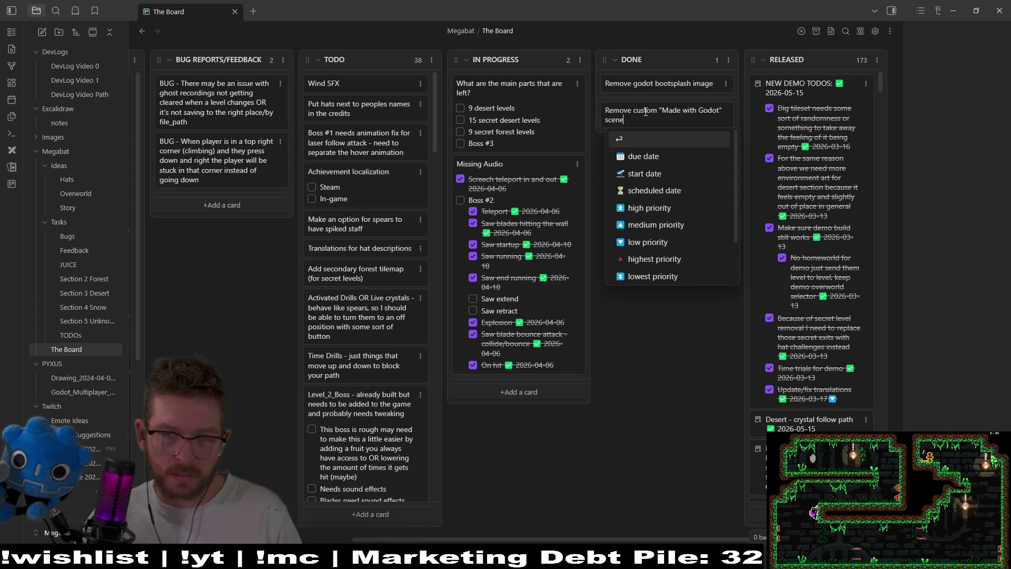
{"action": "type", "text": " - "}
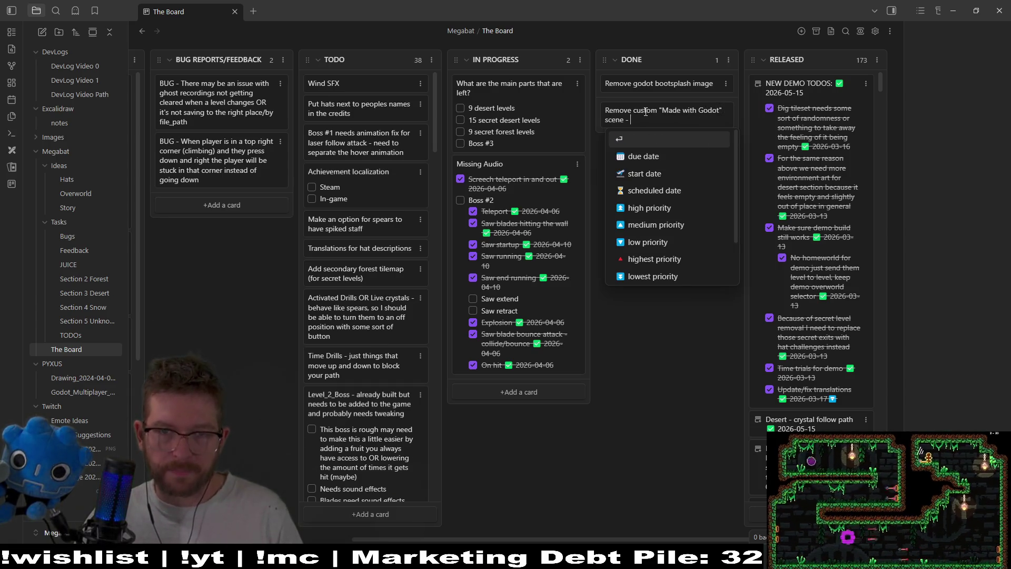
{"action": "type", "text": "I don't think anyone"}
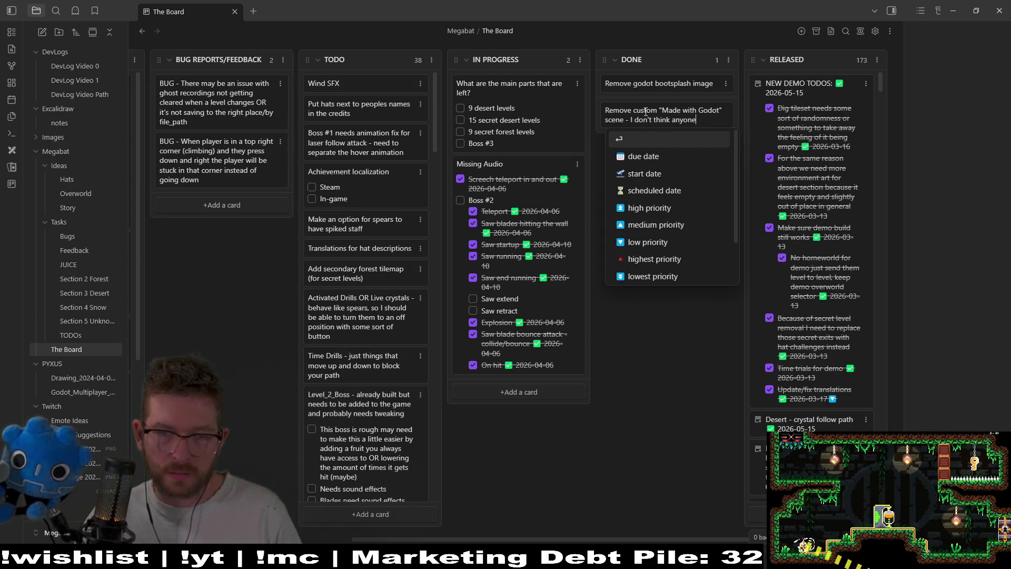
{"action": "type", "text": " actually cares"}
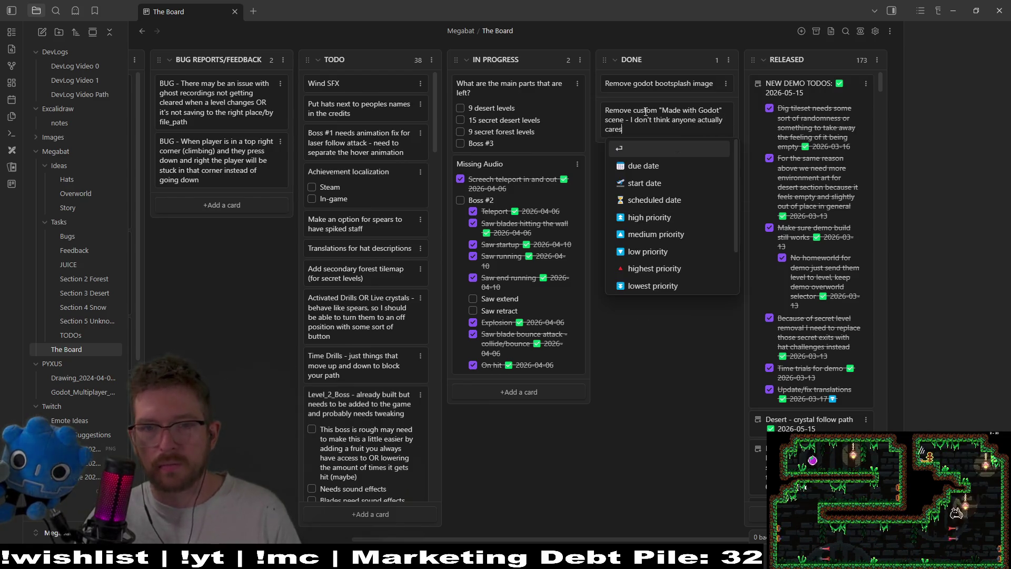
{"action": "key", "text": "Return"}
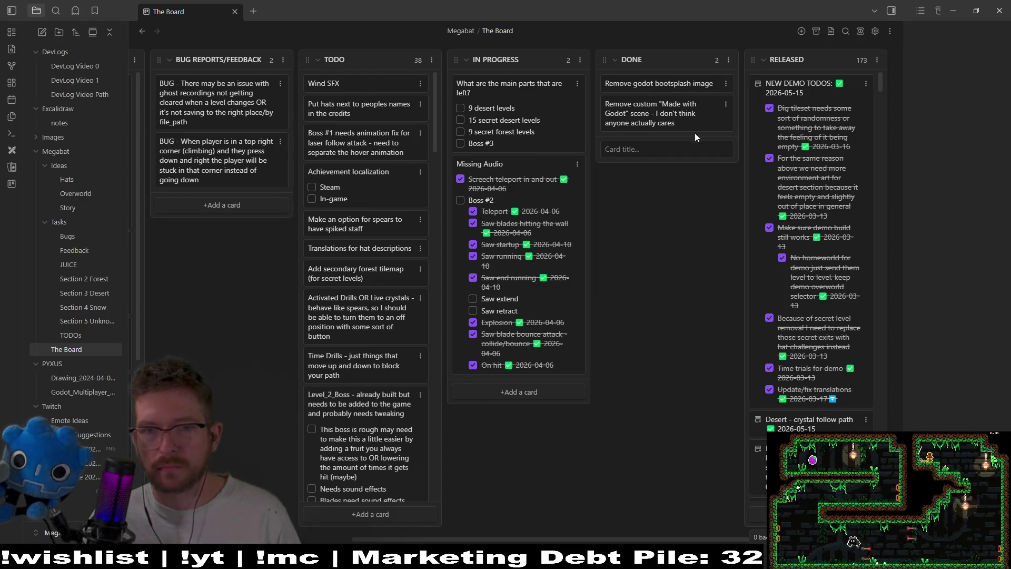
Step: Extend that card's note with 'about seeing that except other devs'
{"action": "double_click", "coordinate": [678, 122]}
{"action": "type", "text": "about seeing that"}
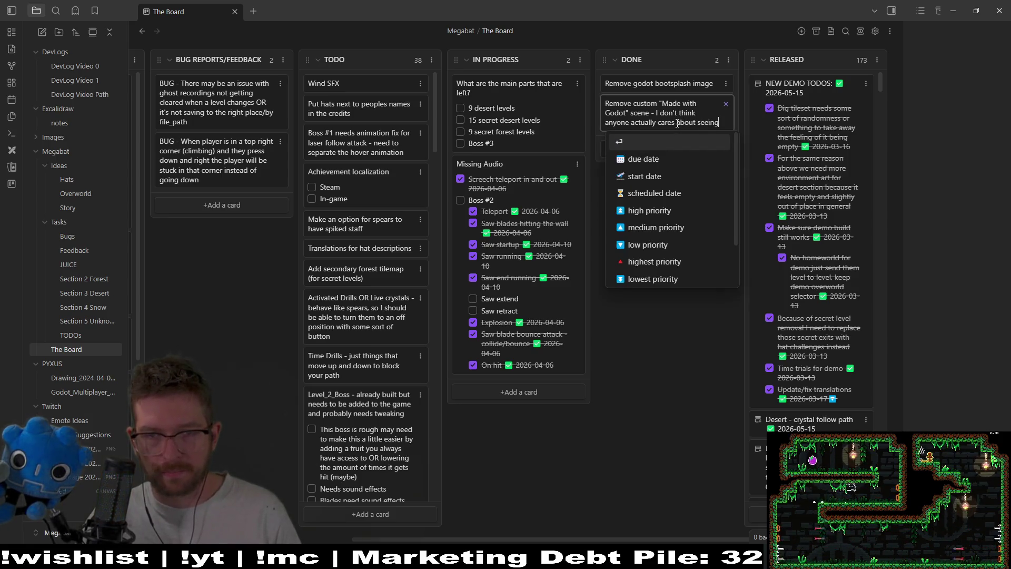
{"action": "type", "text": " ex"}
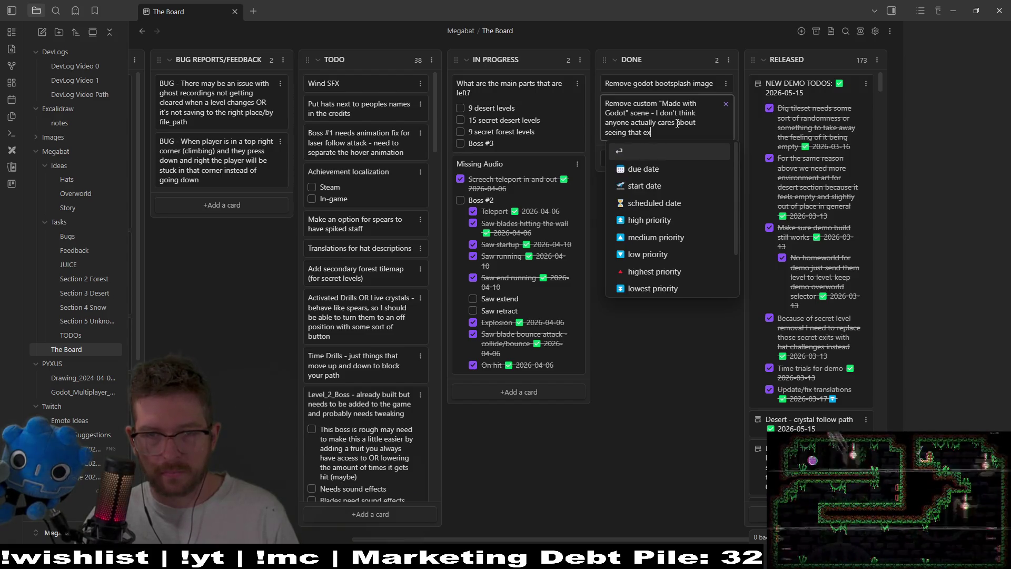
{"action": "type", "text": "cept other devs"}
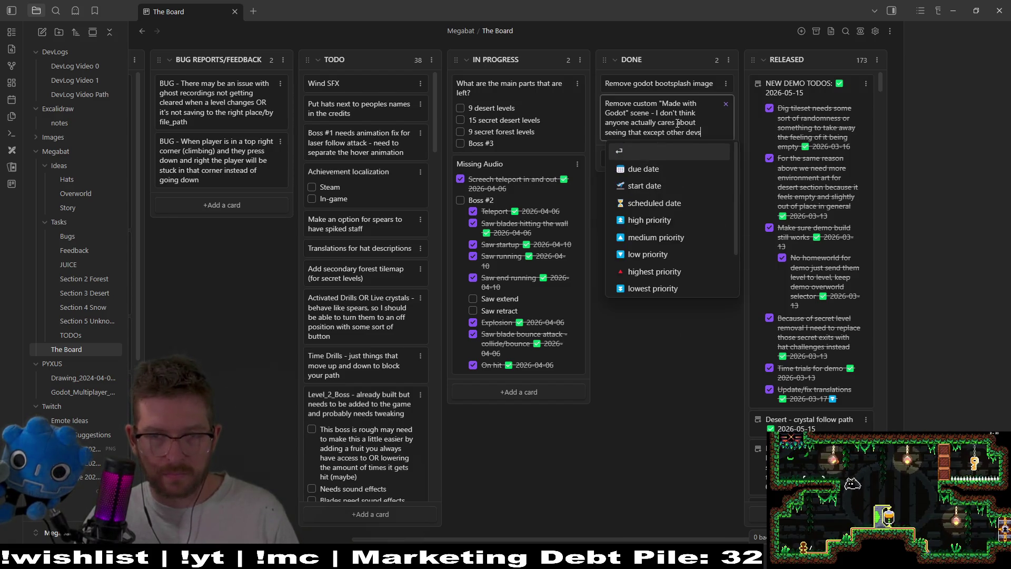
{"action": "key", "text": "Return"}
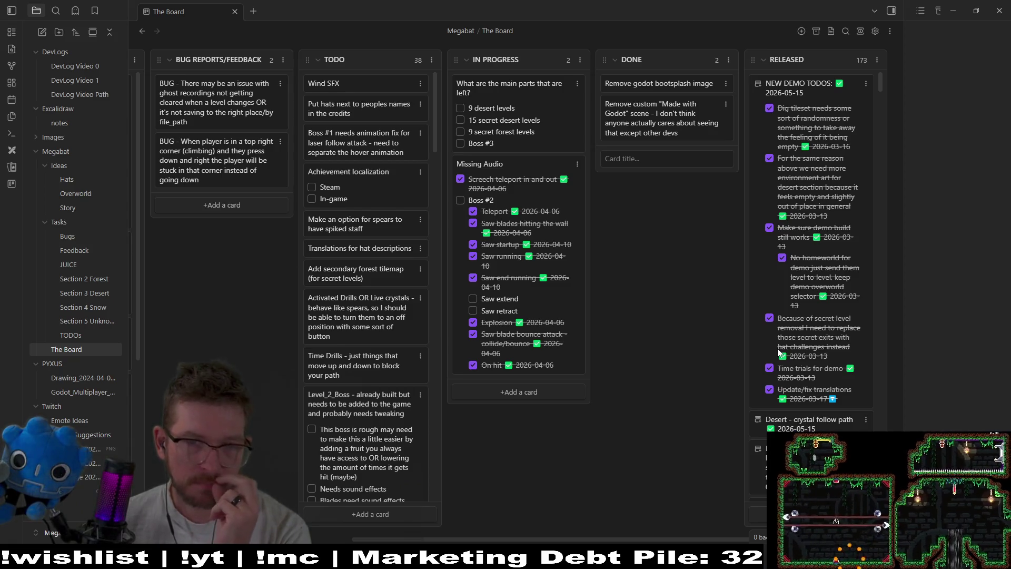
Step: Move the Missing Audio card from IN PROGRESS to the top of TODO
{"action": "mouse_move", "coordinate": [546, 302]}
{"action": "left_mouse_down"}
{"action": "mouse_move", "coordinate": [433, 234]}
{"action": "mouse_move", "coordinate": [384, 158]}
{"action": "left_mouse_up"}
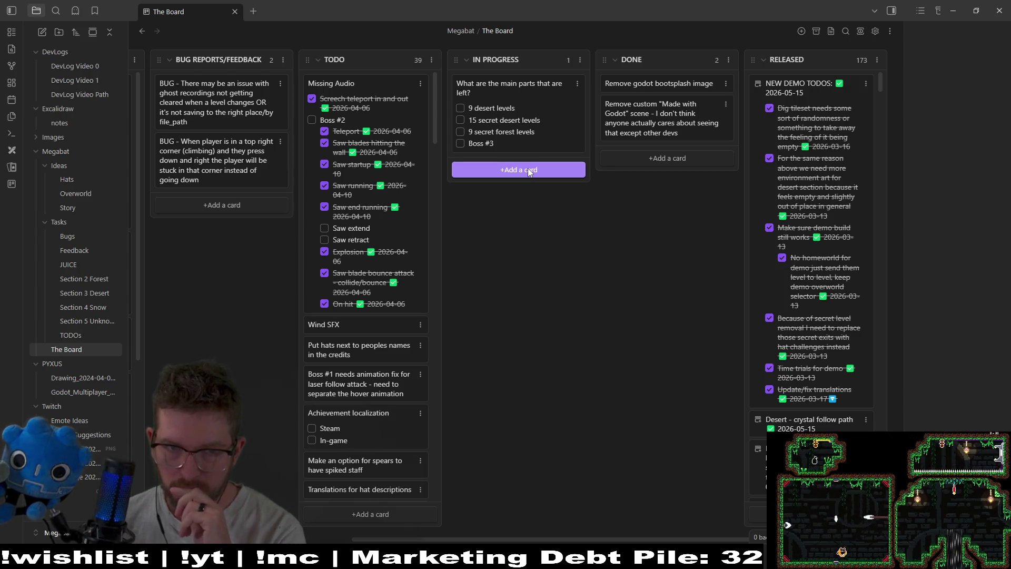
Step: Add a card about Steam start options to use either vulken or direct x12, placed atop TODO
{"action": "left_click", "coordinate": [529, 171]}
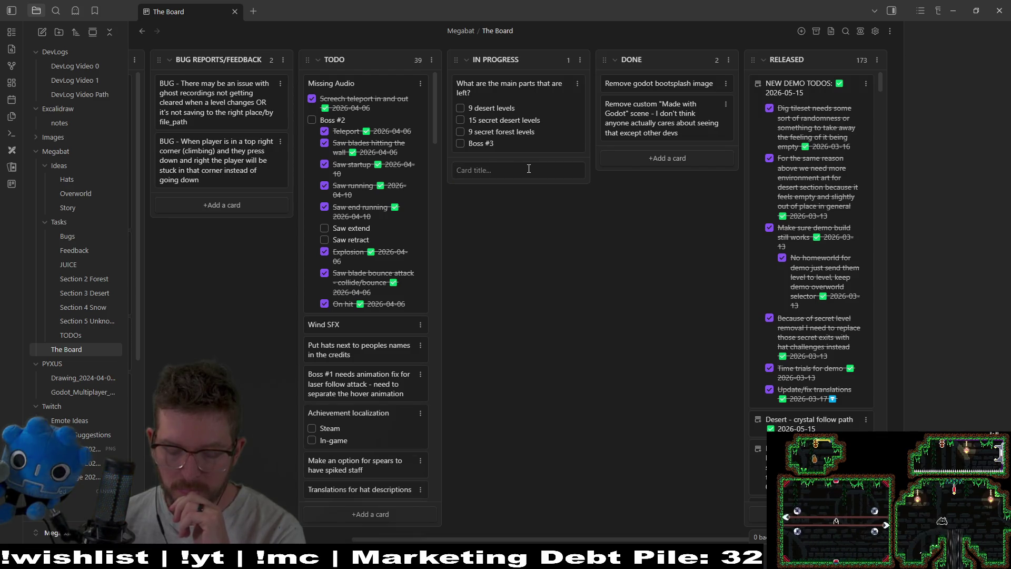
{"action": "type", "text": "Update cu"}
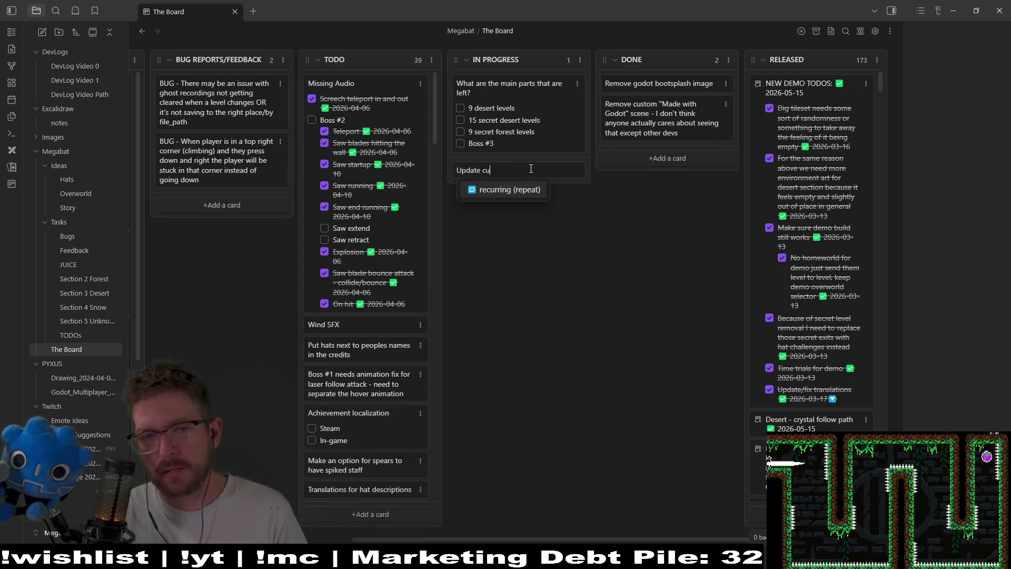
{"action": "type", "text": "stom start o"}
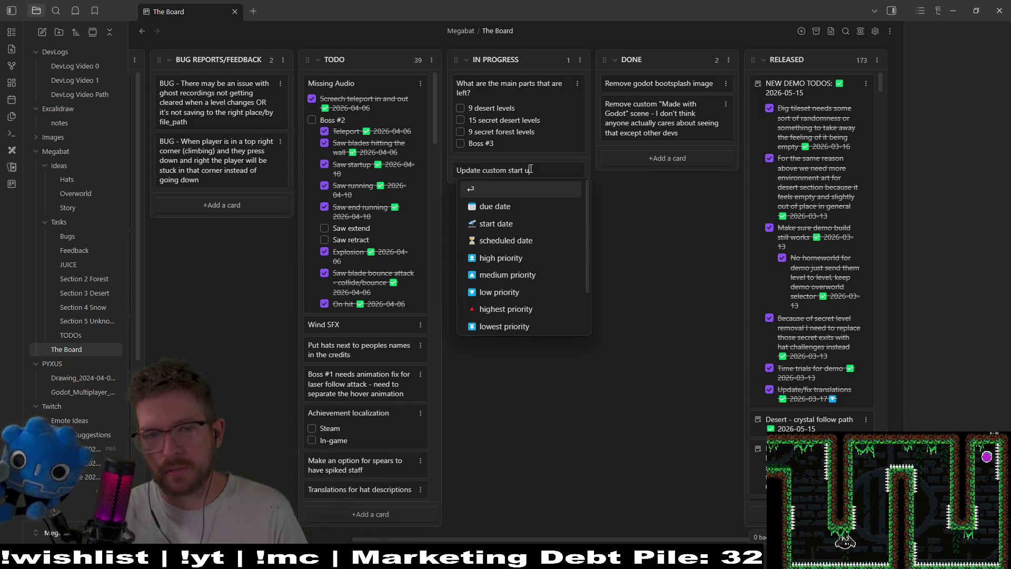
{"action": "type", "text": "ptions in "}
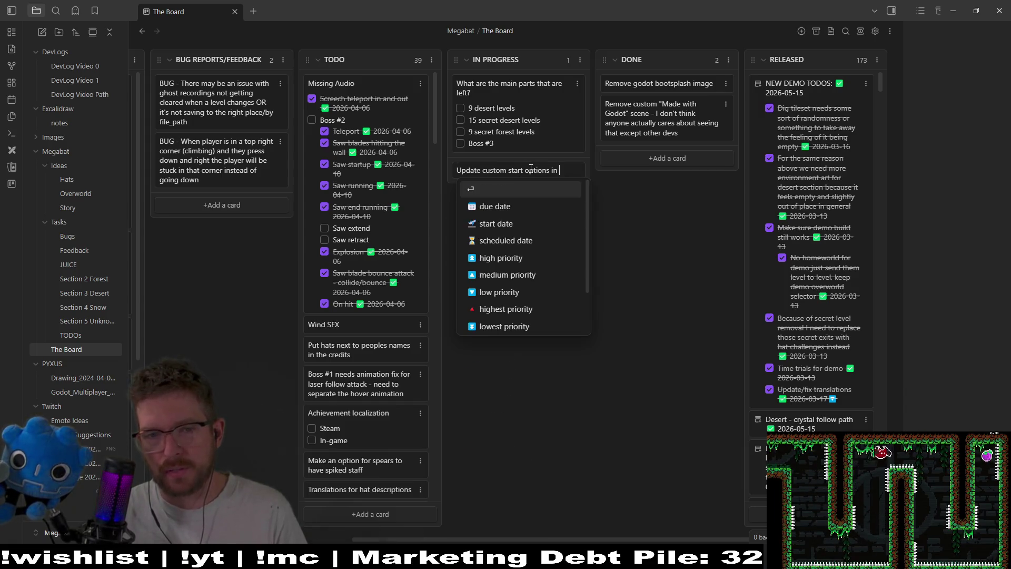
{"action": "type", "text": "steam to add"}
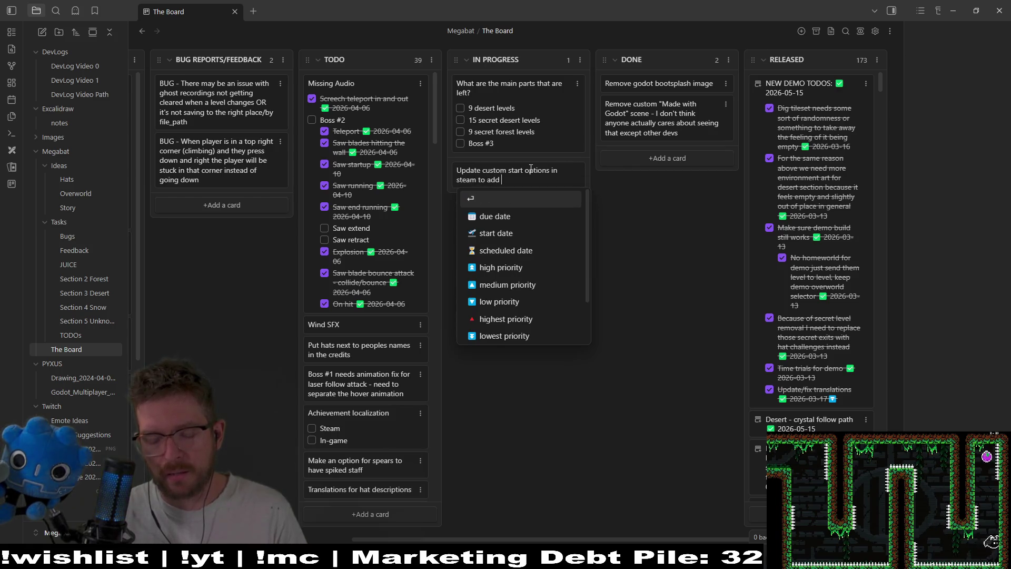
{"action": "type", "text": " parameters to turn "}
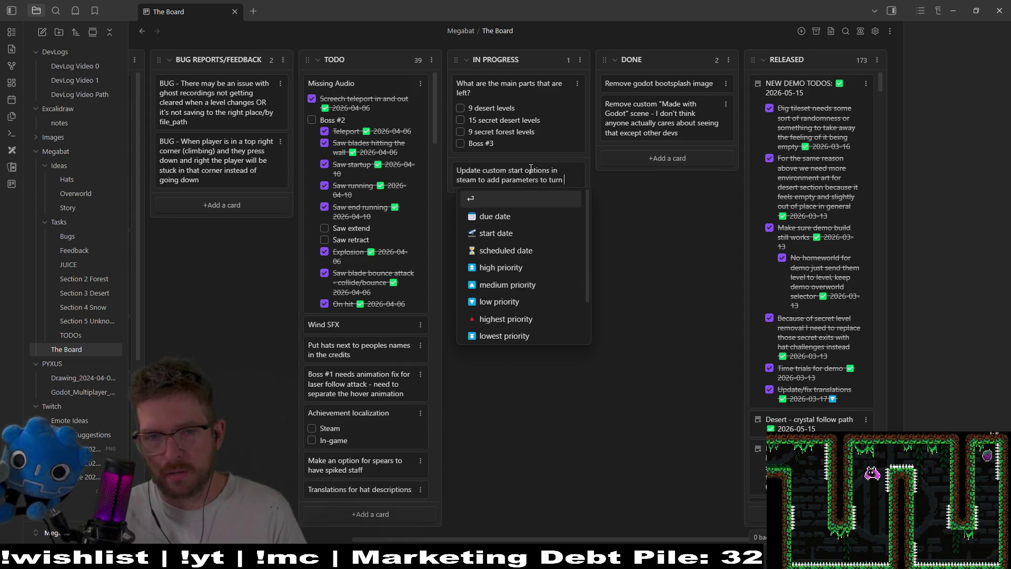
{"action": "type", "text": "off or on "}
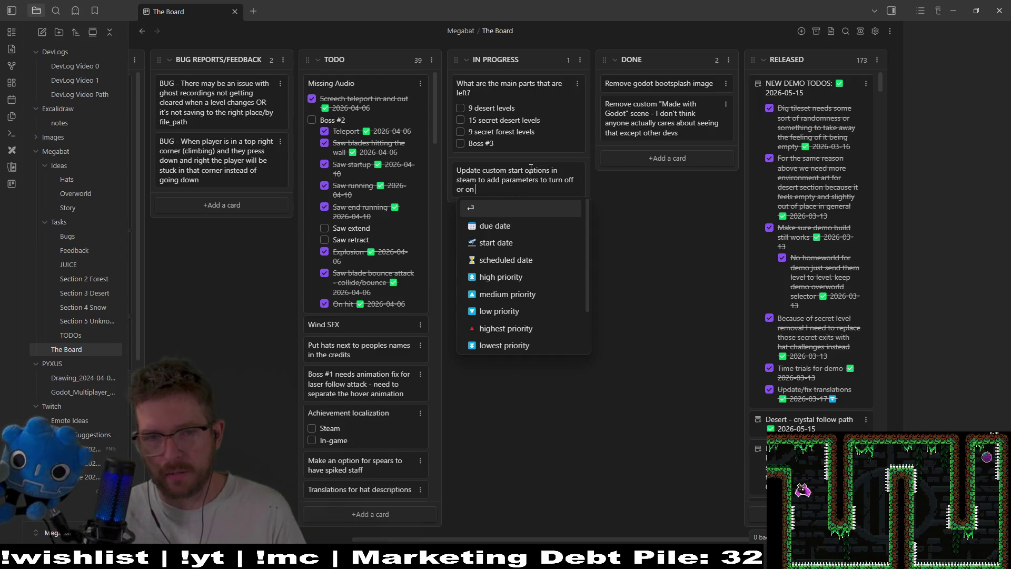
{"action": "type", "text": "vulken"}
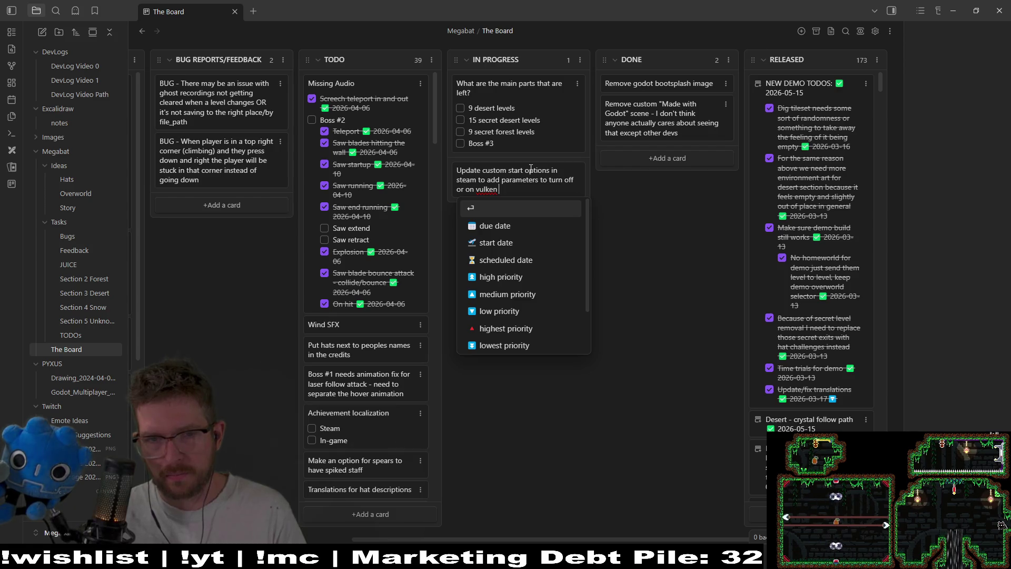
{"action": "key", "text": "BackSpace"}
{"action": "key", "text": "BackSpace"}
{"action": "key", "text": "BackSpace"}
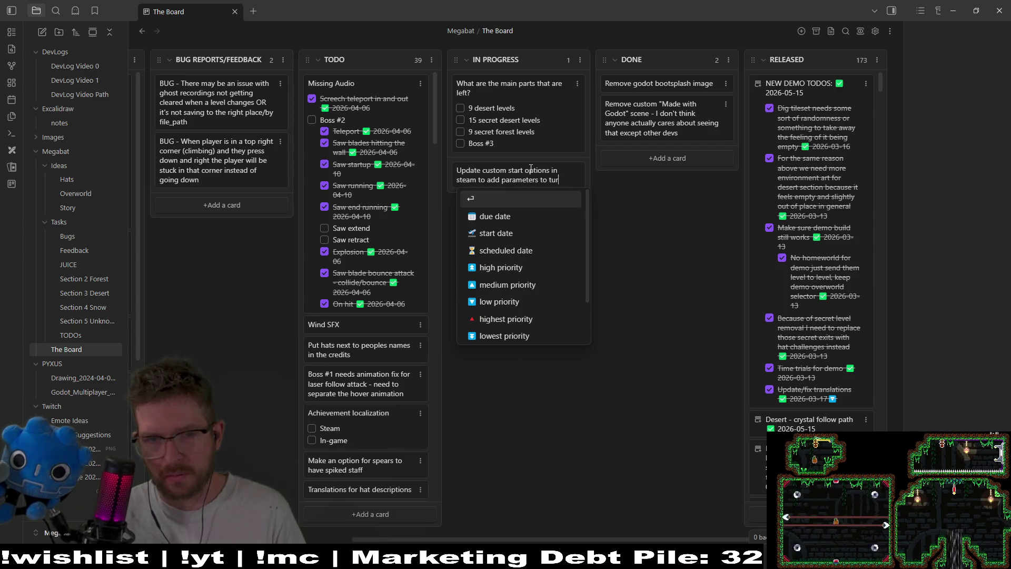
{"action": "key", "text": "BackSpace"}
{"action": "key", "text": "BackSpace"}
{"action": "key", "text": "BackSpace"}
{"action": "type", "text": "either use vulken "}
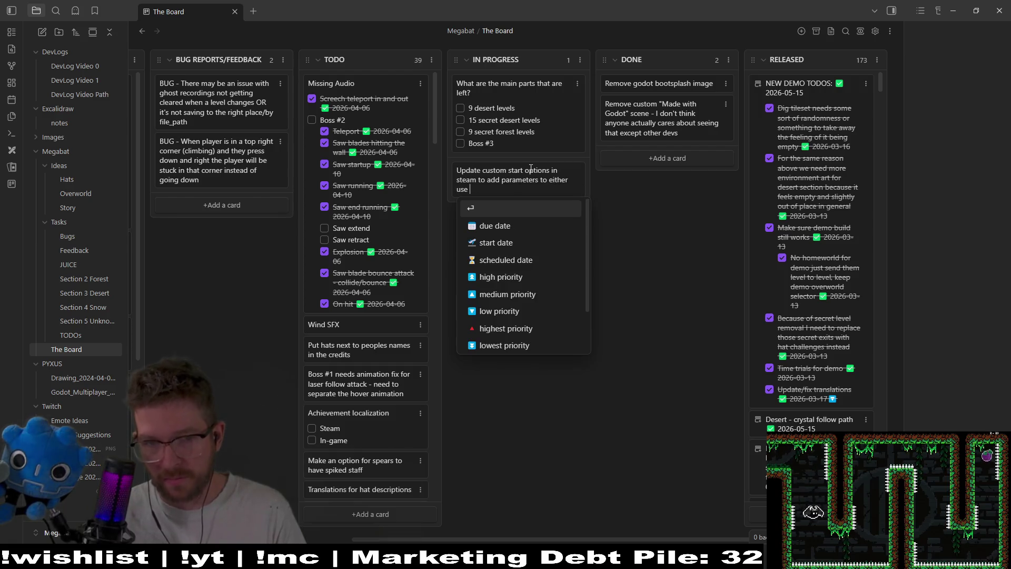
{"action": "type", "text": "or direc"}
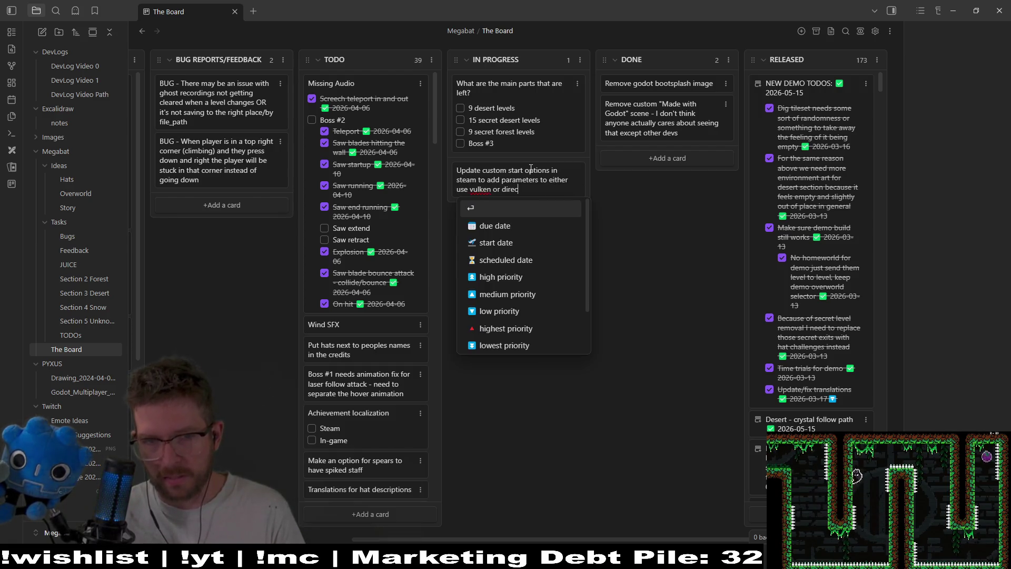
{"action": "type", "text": "t x12?"}
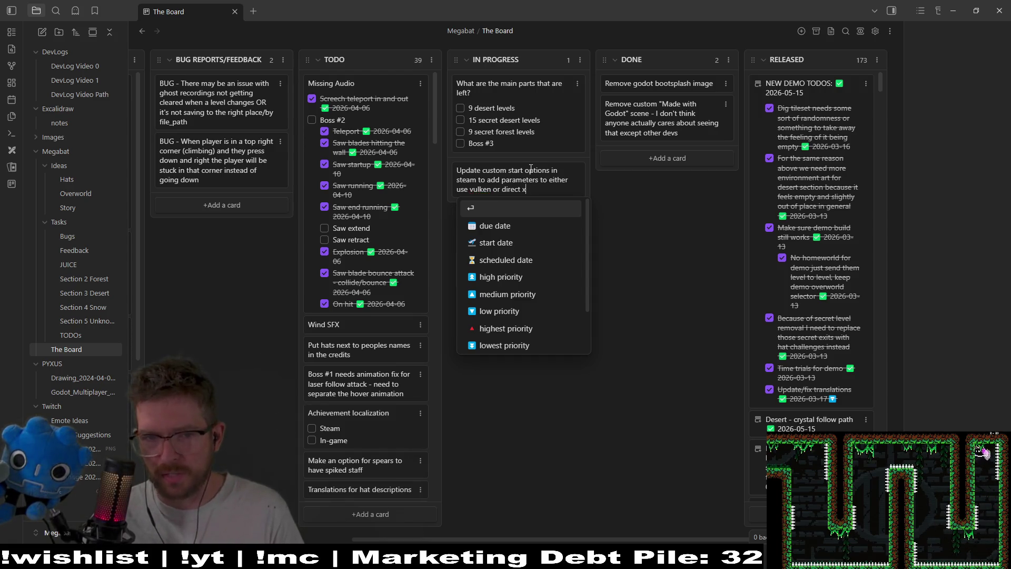
{"action": "key", "text": "Return"}
{"action": "left_click_drag", "start_coordinate": [530, 172], "coordinate": [361, 90]}
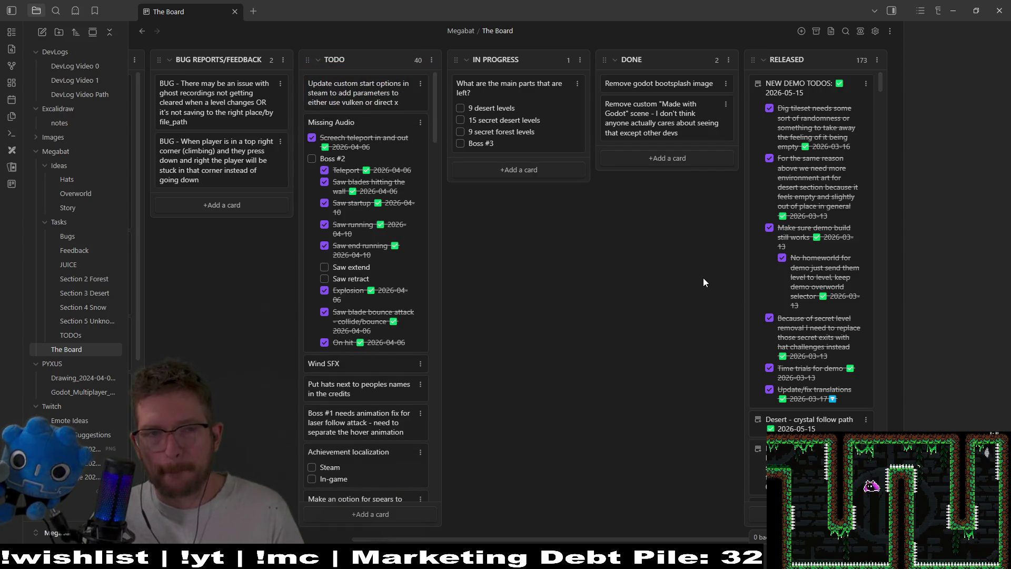
Step: Move the Steam start-options card from TODO to the top of the Backlog column
{"action": "mouse_move", "coordinate": [345, 92]}
{"action": "left_mouse_down"}
{"action": "mouse_move", "coordinate": [229, 100]}
{"action": "mouse_move", "coordinate": [387, 103]}
{"action": "mouse_move", "coordinate": [369, 91]}
{"action": "left_mouse_up"}
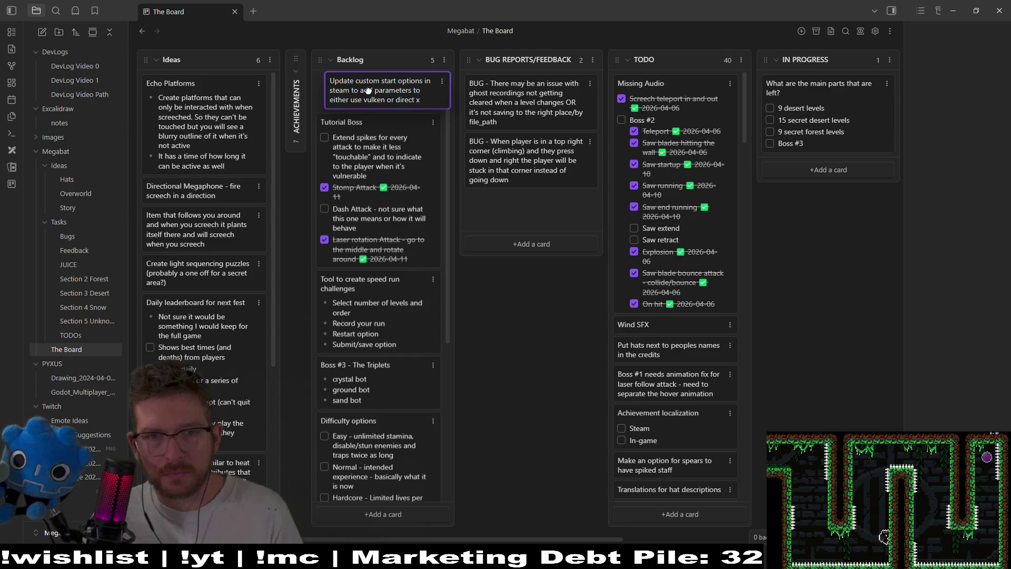
{"action": "left_click_drag", "start_coordinate": [368, 91], "coordinate": [369, 92]}
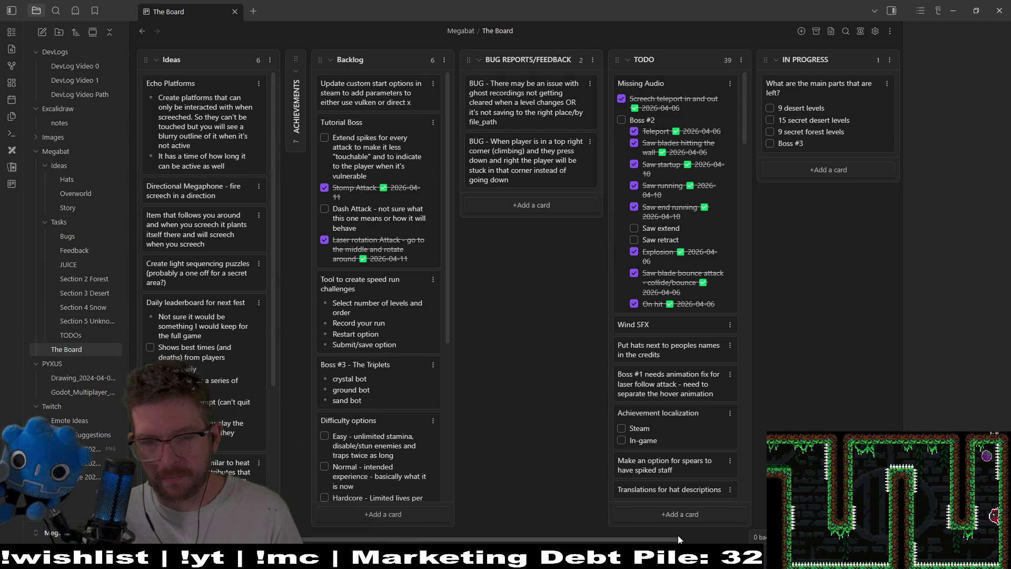
{"action": "left_click_drag", "start_coordinate": [677, 539], "coordinate": [747, 540]}
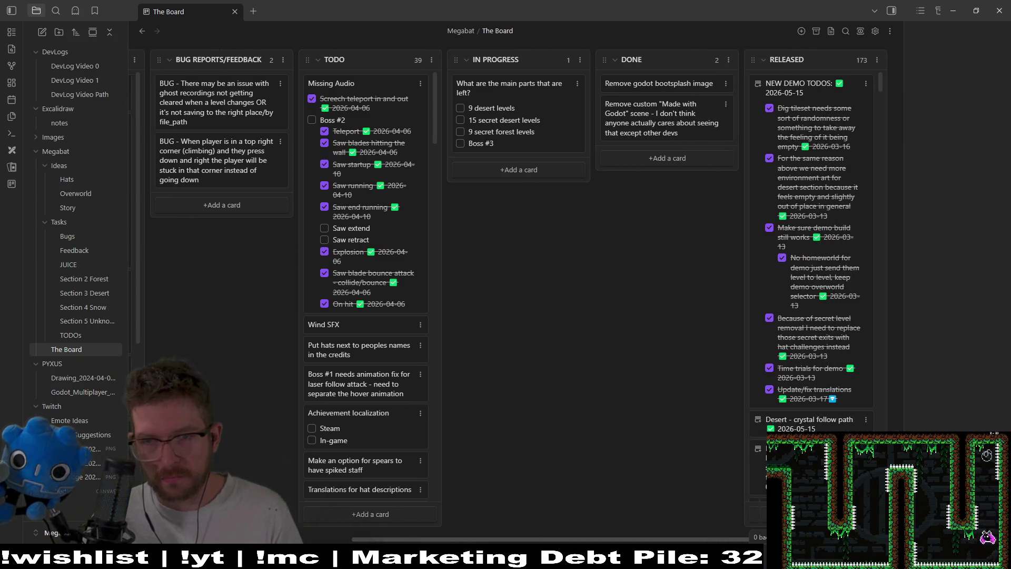
{"action": "scroll", "coordinate": [664, 497], "scroll_direction": "left", "scroll_amount": 6}
{"action": "scroll", "coordinate": [664, 497], "scroll_direction": "right", "scroll_amount": 3}
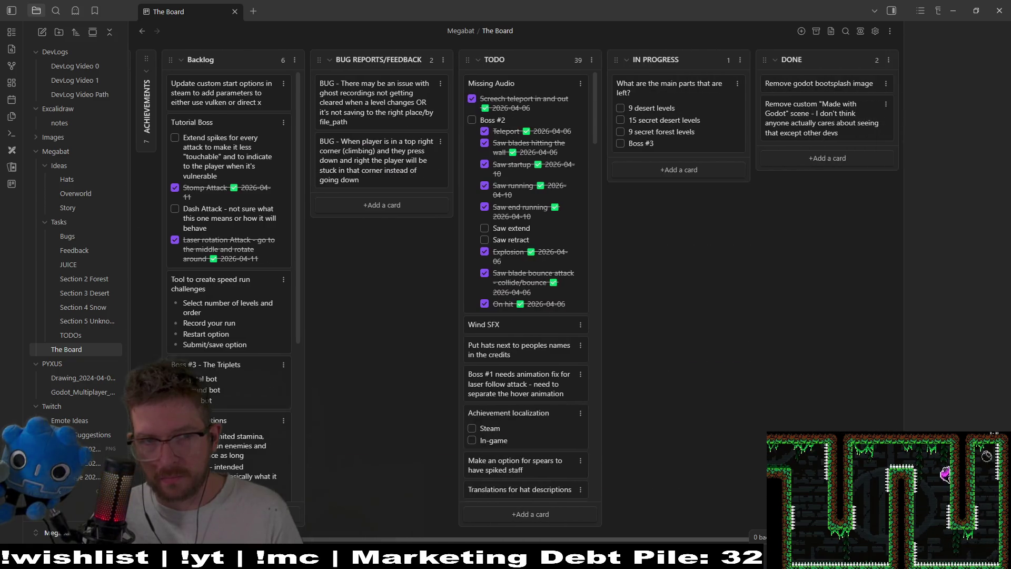
{"action": "mouse_move", "coordinate": [205, 91]}
{"action": "left_mouse_down"}
{"action": "mouse_move", "coordinate": [425, 95]}
{"action": "mouse_move", "coordinate": [266, 90]}
{"action": "left_mouse_up"}
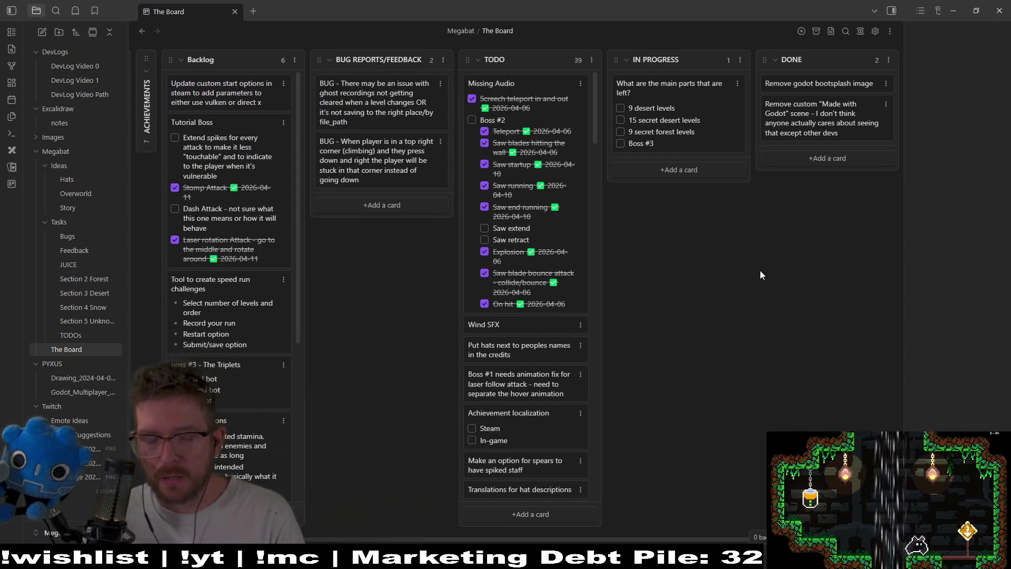